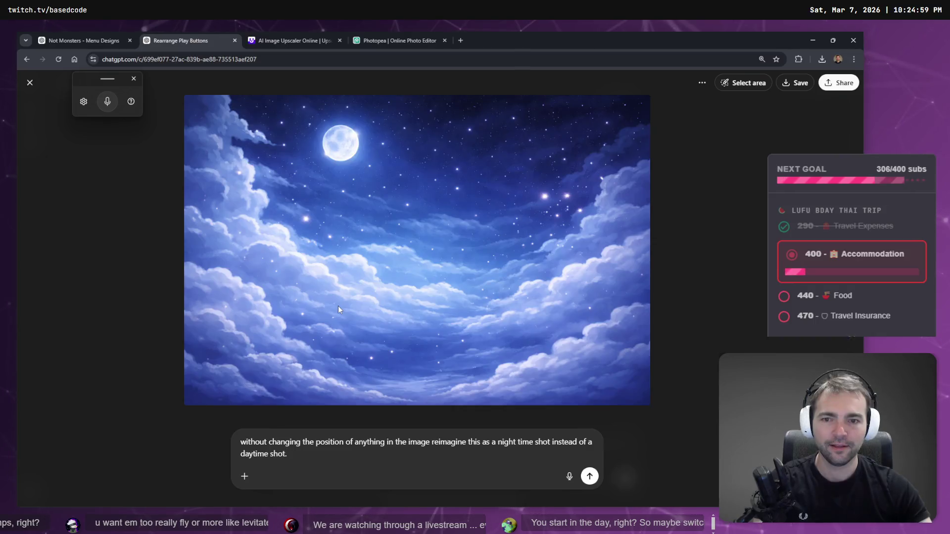
- Flip back and forth between the day and night sky images in the full-screen viewer
key("Left")
key("Right")
key("Left")
key("Right")
key("Left")
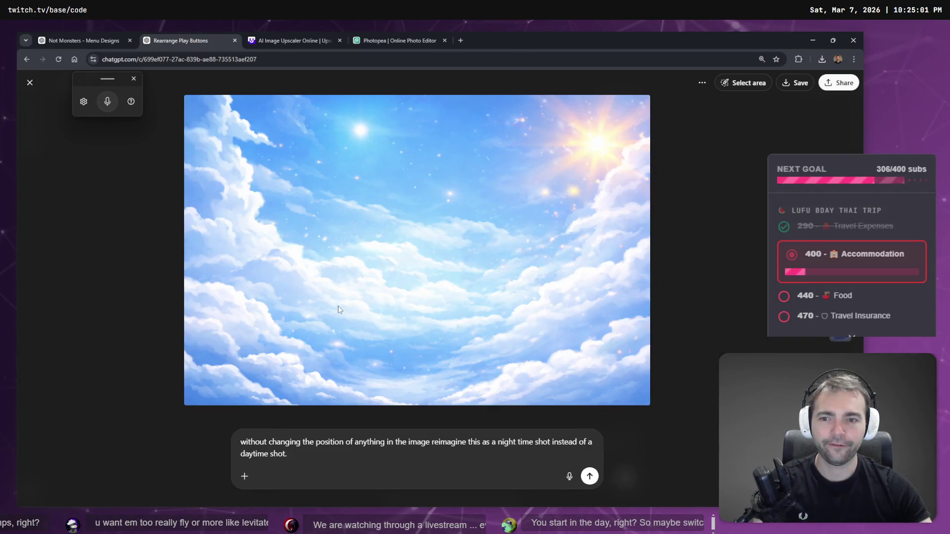
key("Right")
key("Left")
key("Right")
key("Left")
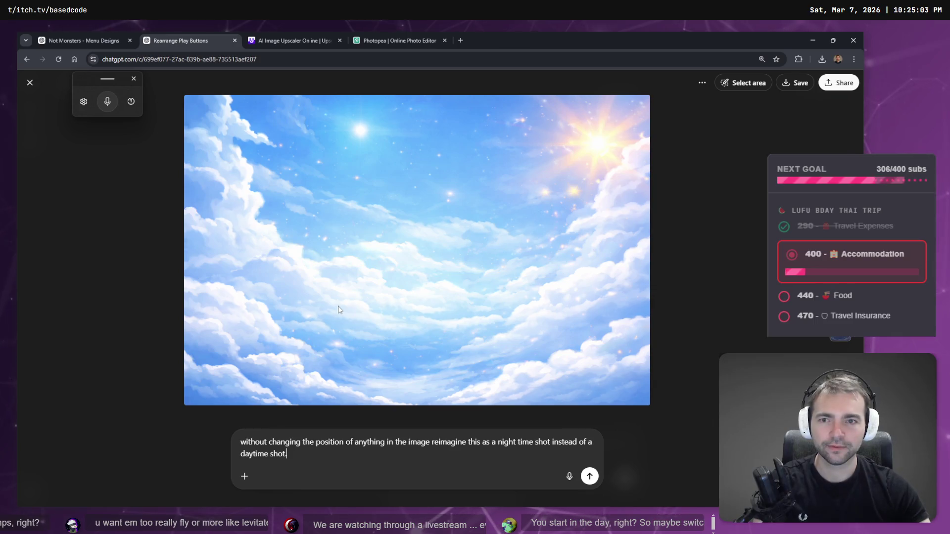
key("Right")
key("Left")
key("Right")
key("Left")
key("Right")
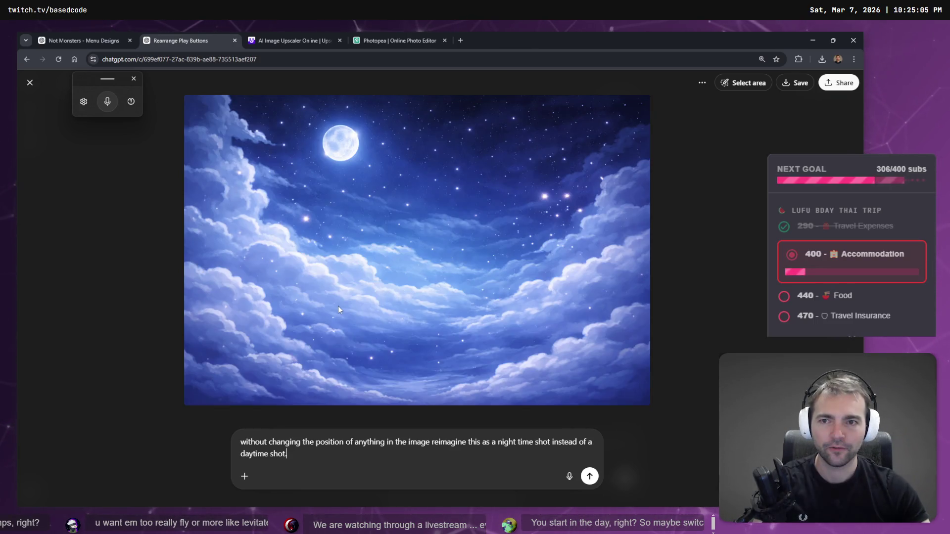
key("Left")
key("Right")
key("Left")
key("Right")
key("Left")
key("Right")
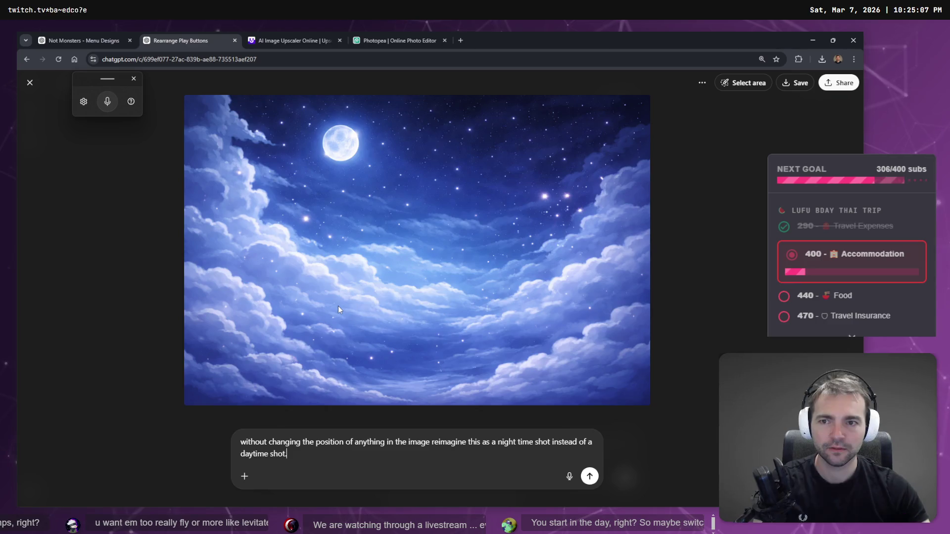
key("Left")
key("Right")
key("Left")
key("Right")
key("Left")
key("Right")
key("Left")
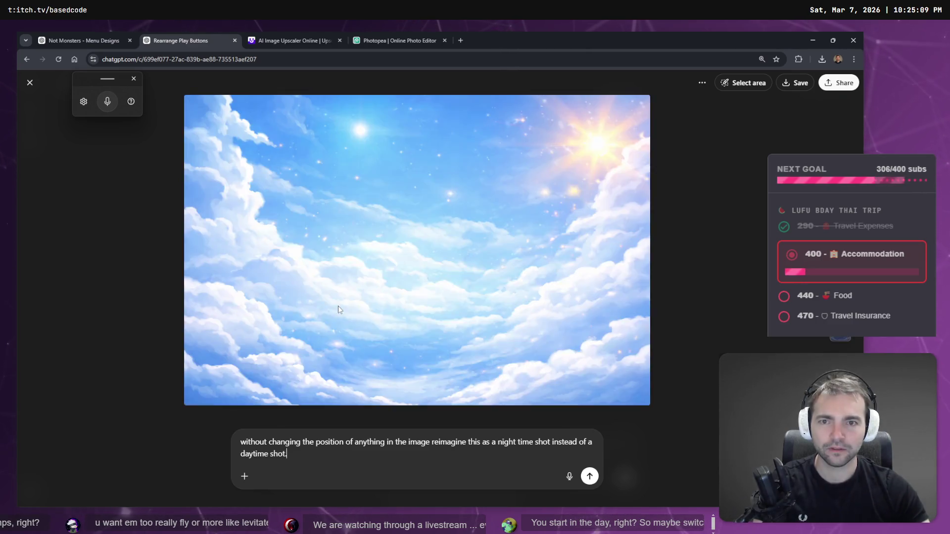
key("Right")
key("Left")
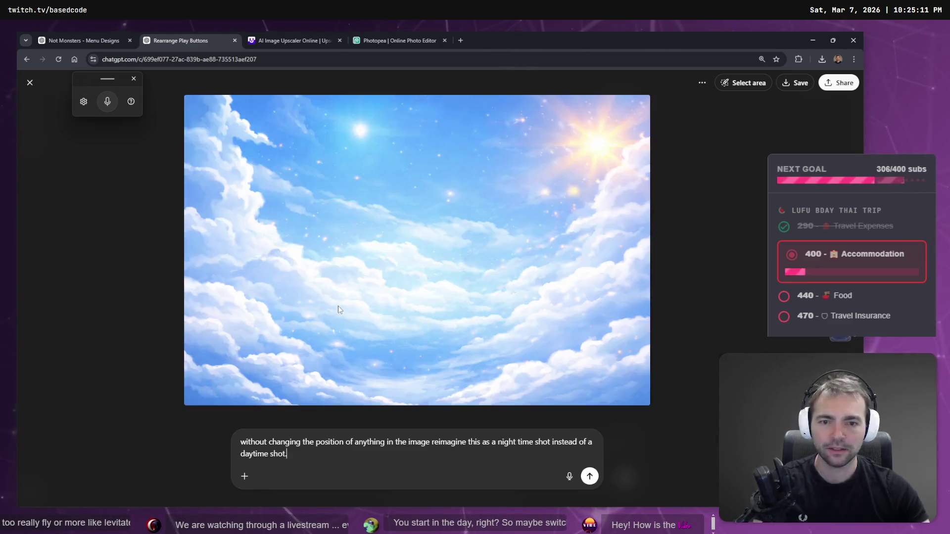
key("Right")
key("Left")
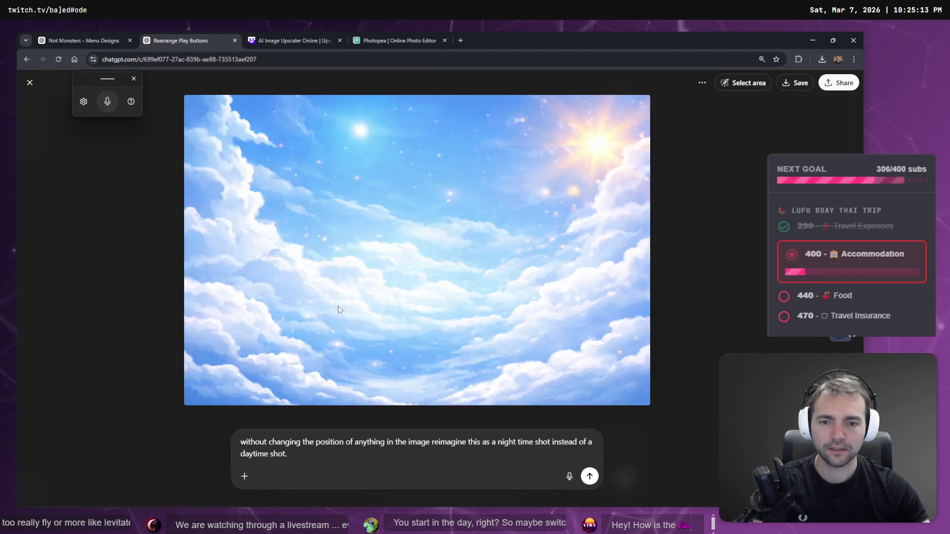
key("Right")
key("Left")
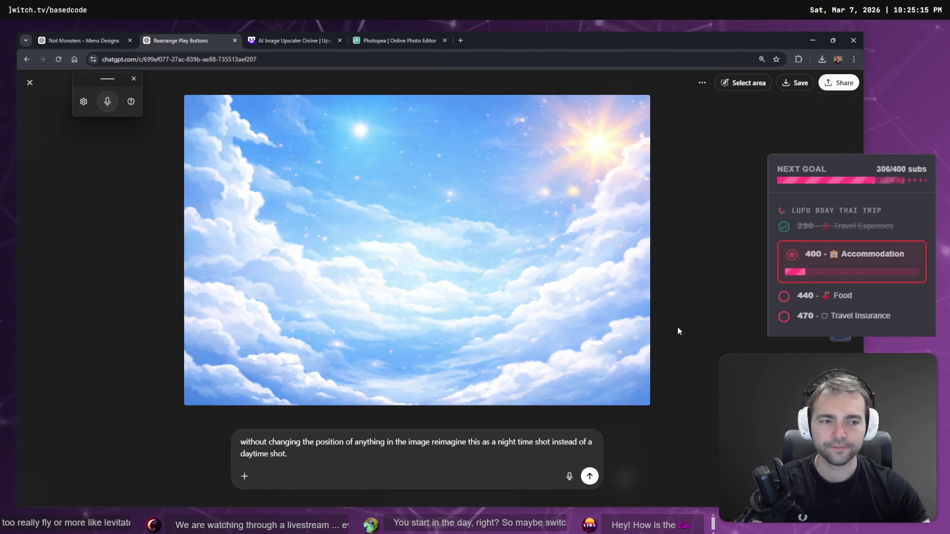
- Close the viewer and start editing the previously sent night-time prompt
key("Escape")
scroll(484, 268, "up", 2)
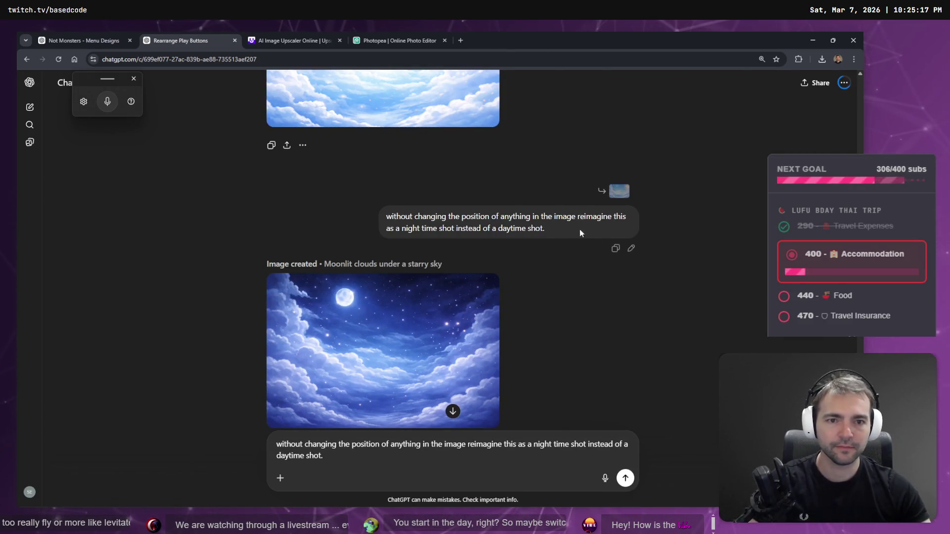
left_click(631, 249)
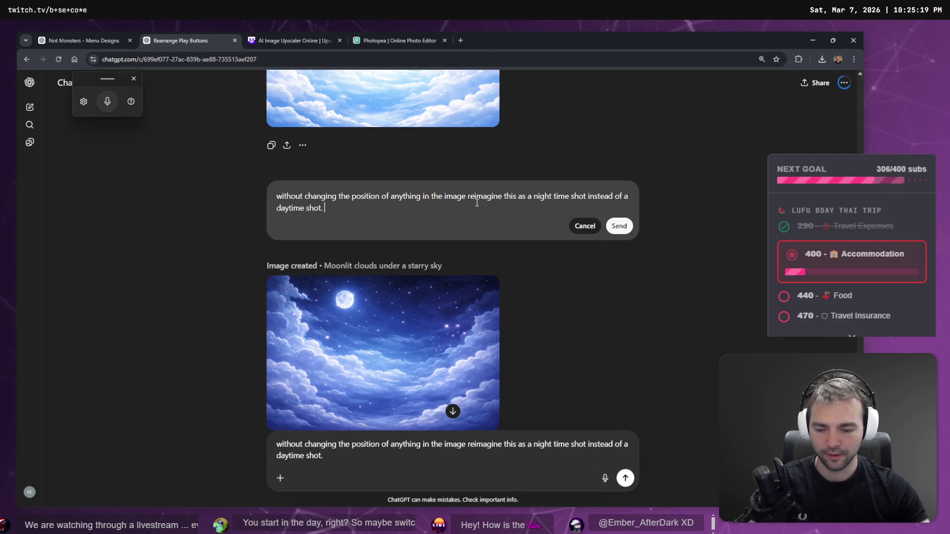
- Dictate a sentence keeping the cloud positions exactly the same, resend the prompt, and clear the message box
key("super+h")
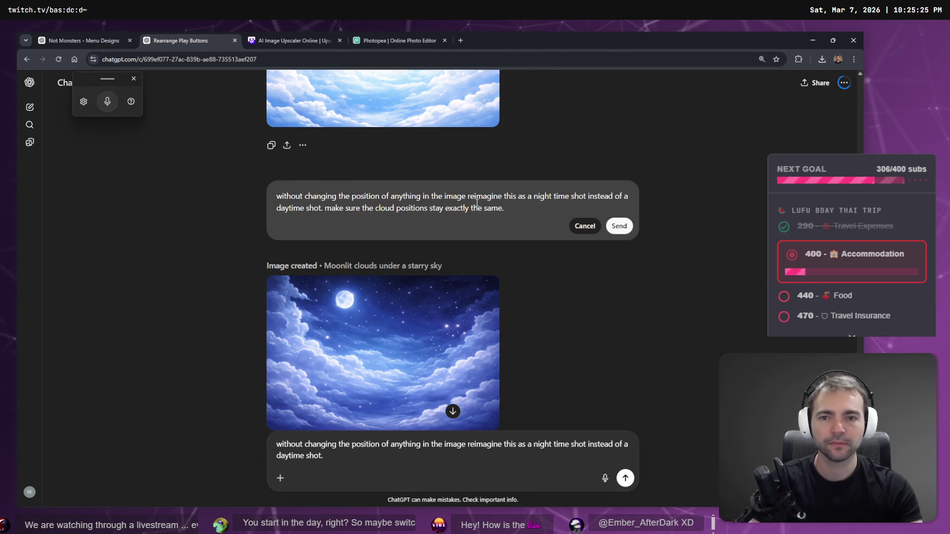
key("Return")
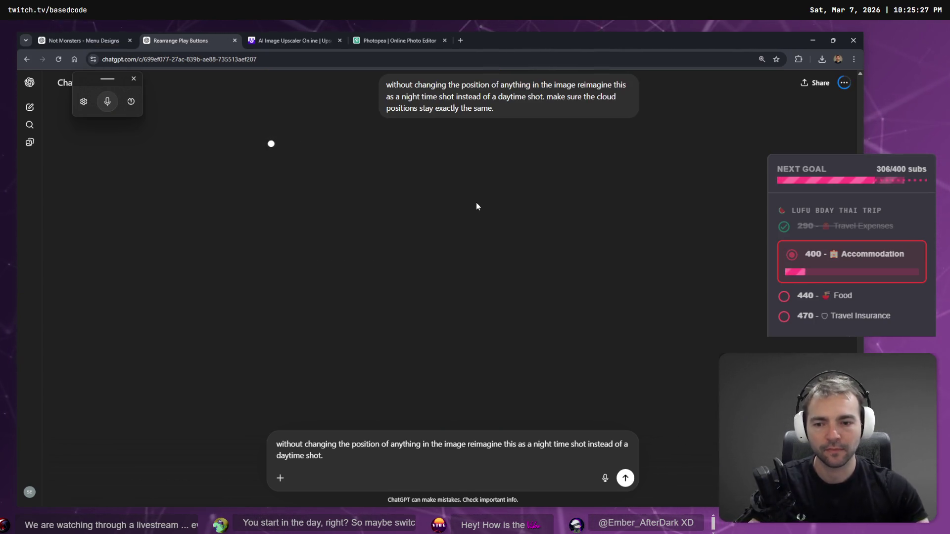
key("ctrl+a")
key("BackSpace")
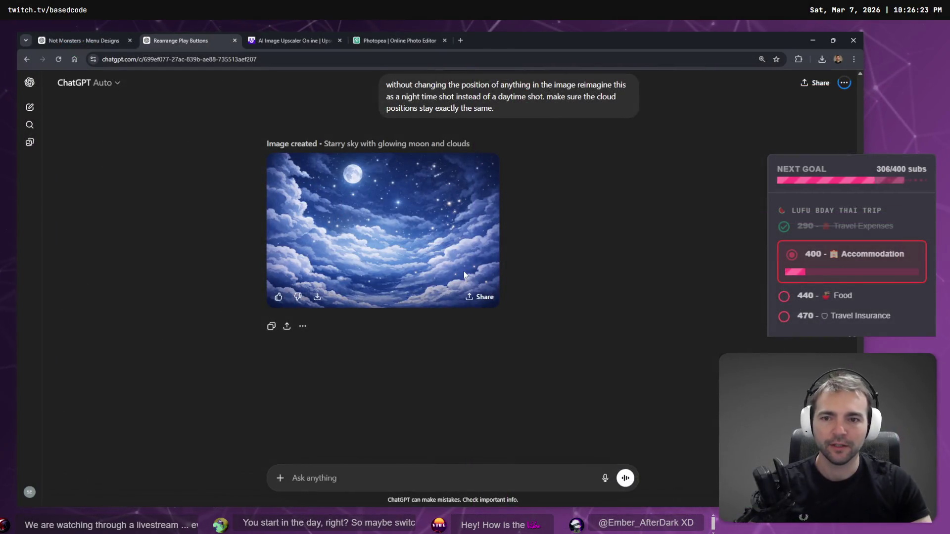
- View the new night-sky image full screen and compare it with the day version
left_click(464, 271)
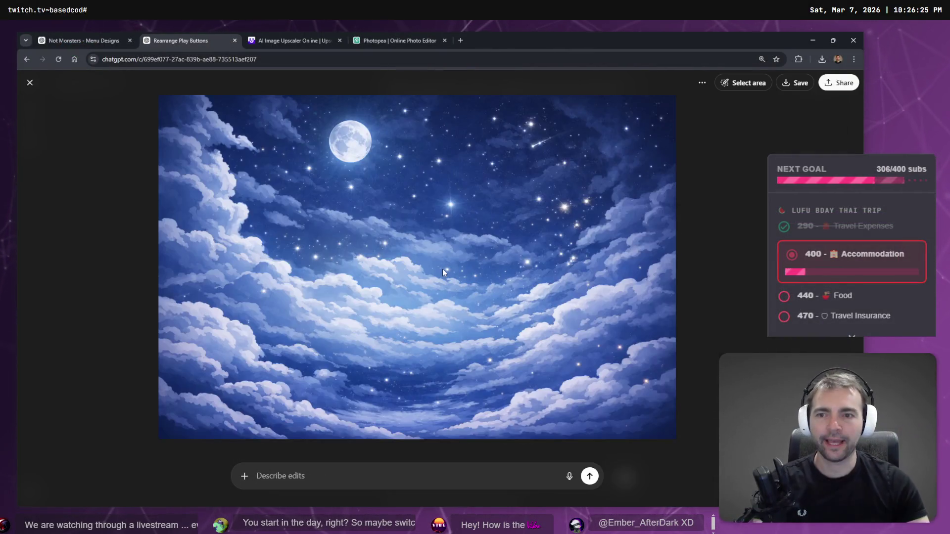
key("Right")
key("Left")
key("Right")
key("Left")
key("Right")
key("Left")
key("Right")
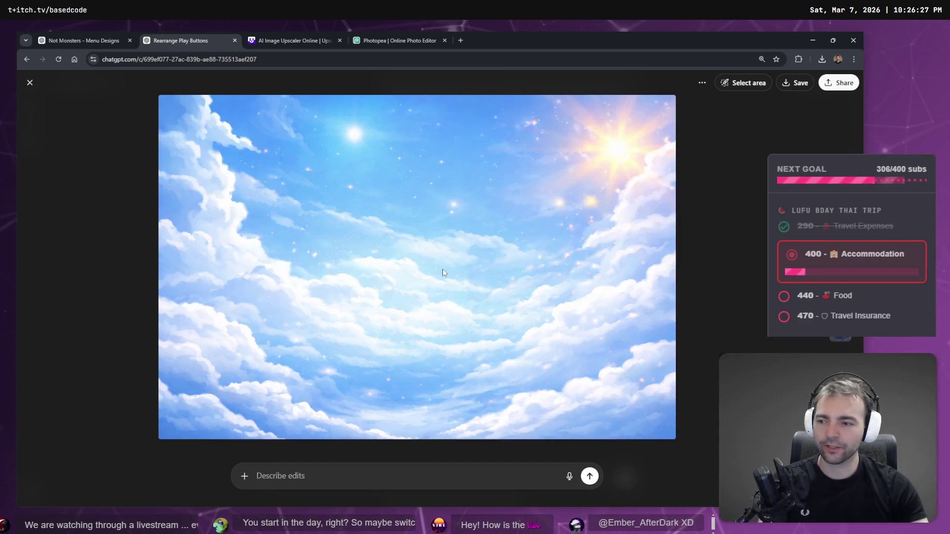
key("Left")
key("Right")
key("Left")
key("Right")
key("Left")
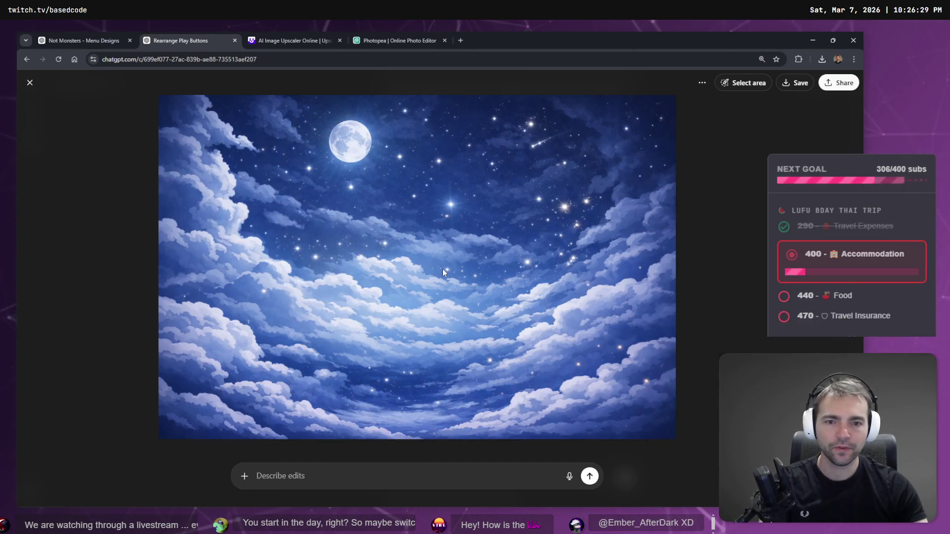
- Save the night image to Downloads as Loading_Background_Night.png
right_click(444, 269)
left_click(485, 291)
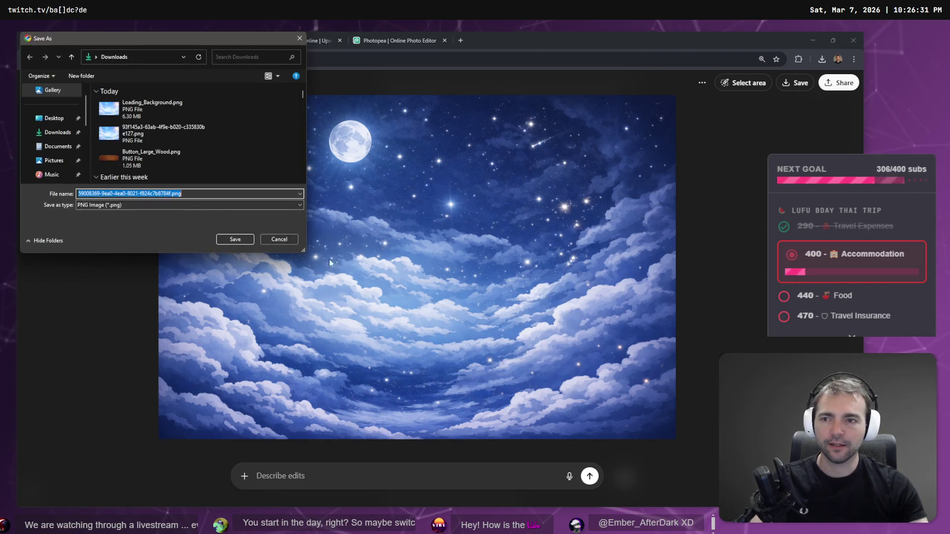
left_click(148, 109)
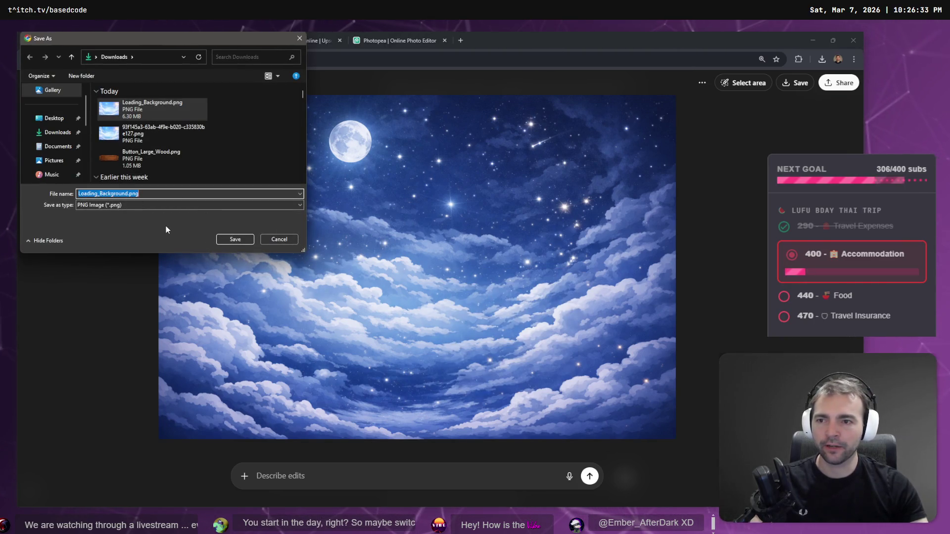
left_click(130, 193)
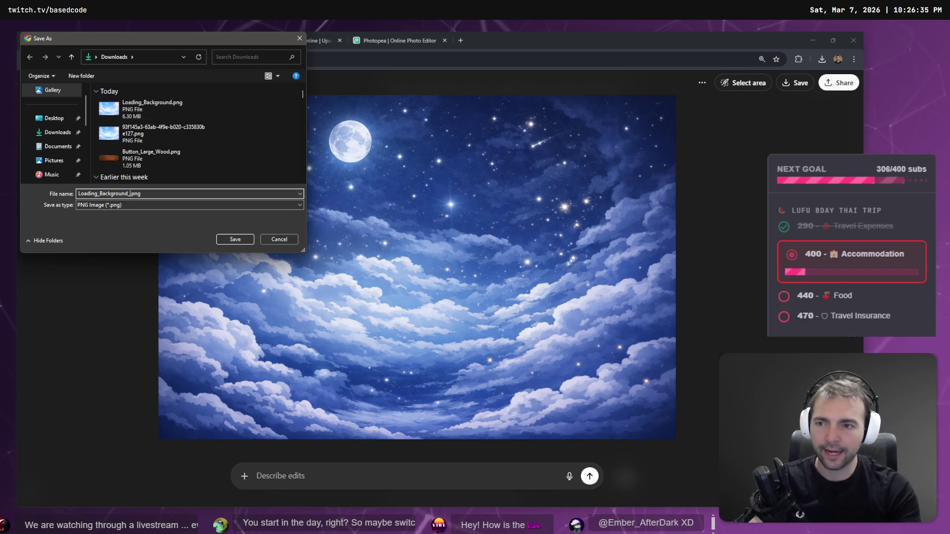
type("_Night")
key("Return")
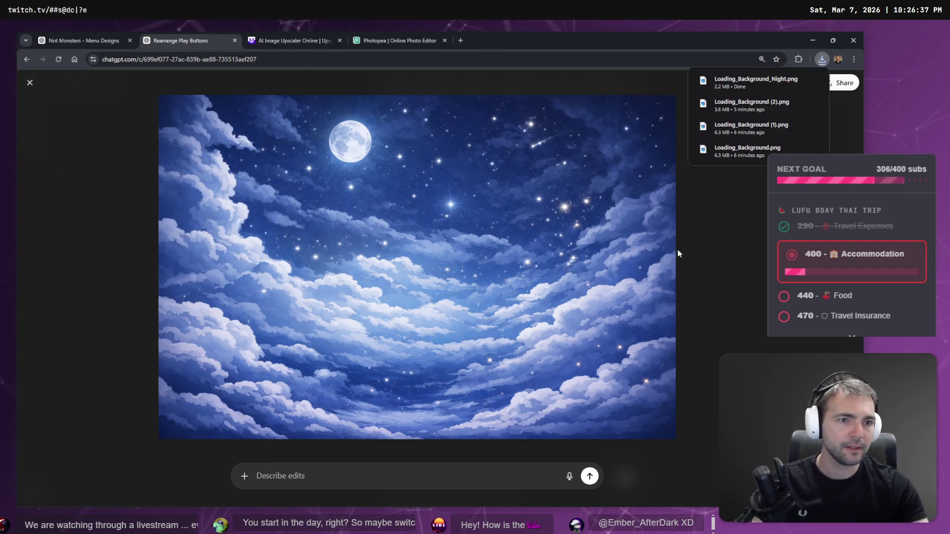
left_click(812, 40)
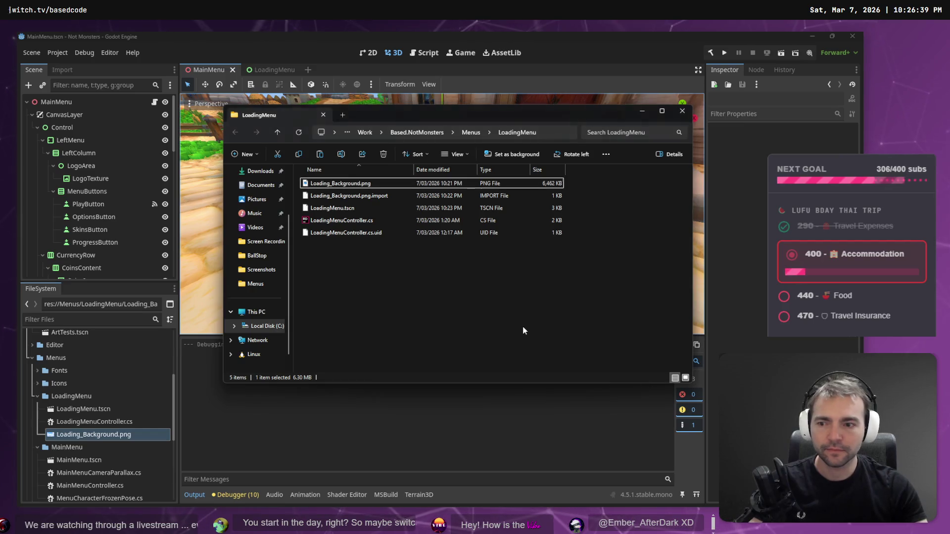
- Rename Loading_Background.png in Godot's FileSystem dock to Loading_Background_Daytime.png
key("ctrl+w")
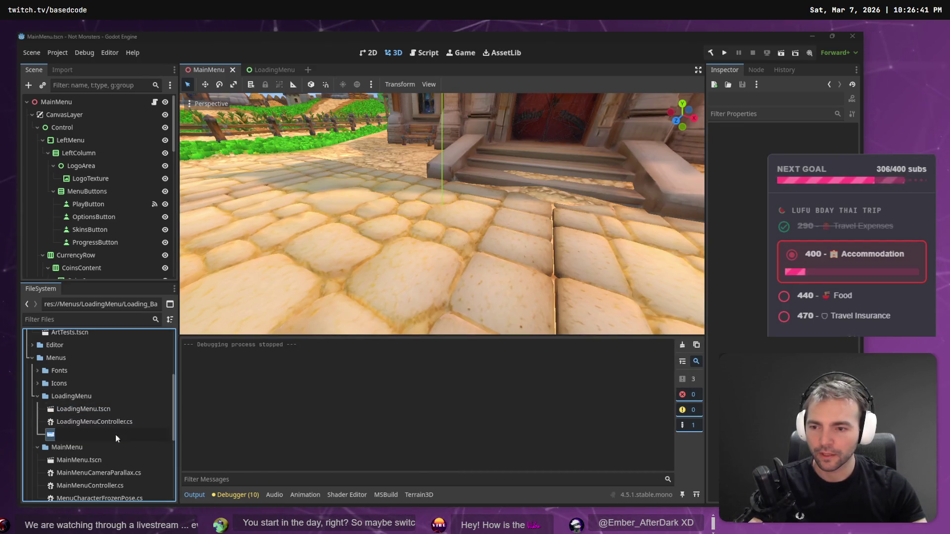
key("F2")
key("Right")
type("_D")
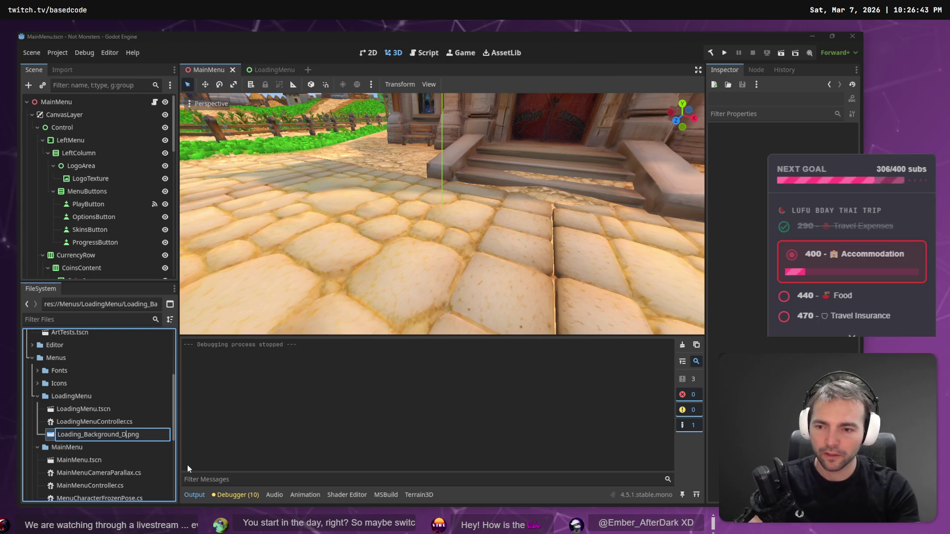
key("Escape")
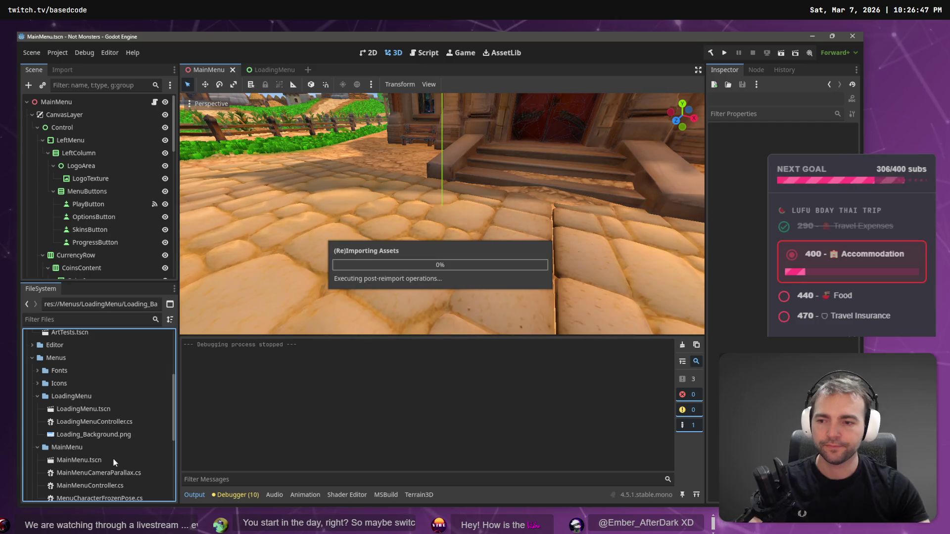
left_click(131, 434)
type("_Daytime")
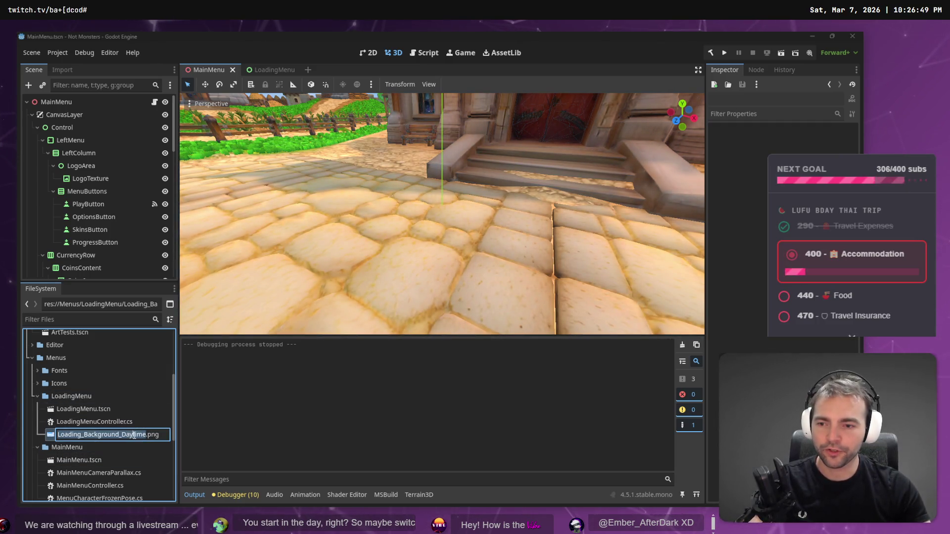
left_click(134, 435)
key("Delete")
key("Delete")
key("Delete")
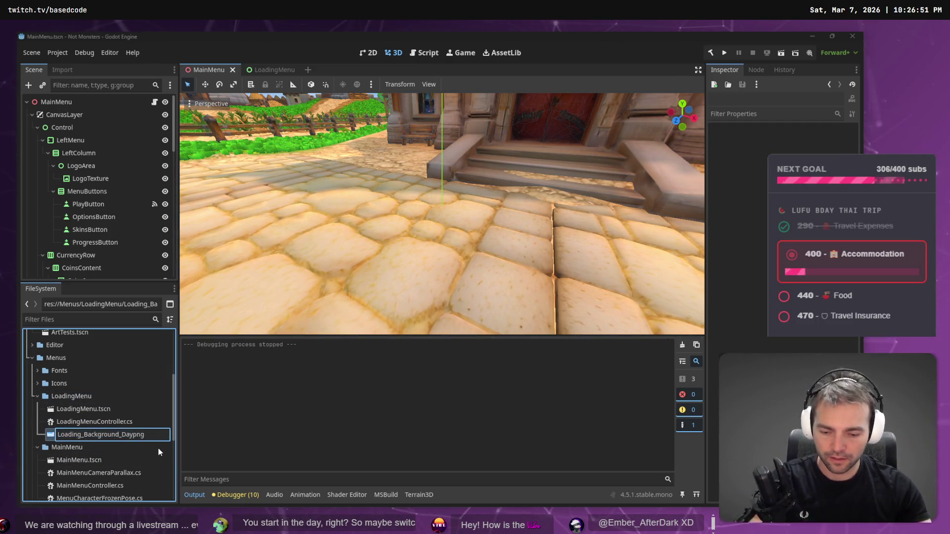
key("Escape")
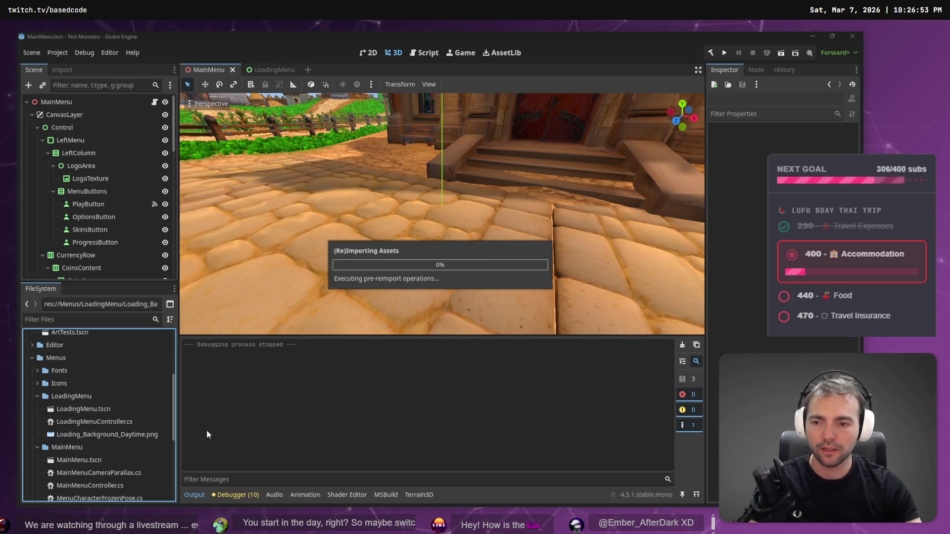
key("alt+Tab")
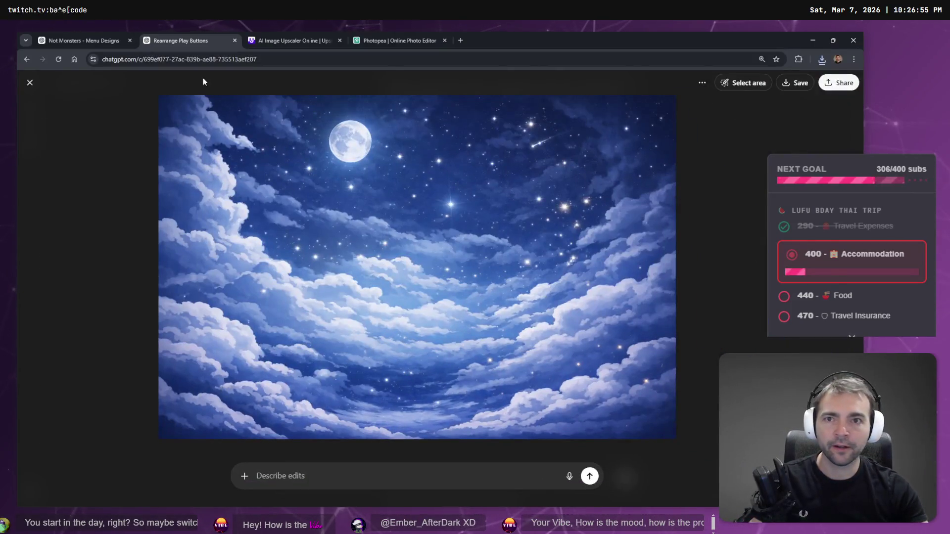
- Clear the old entry in Img.Upscaler and upscale Loading_Background_Night.png at 400%
left_click(315, 39)
scroll(568, 244, "up", 4)
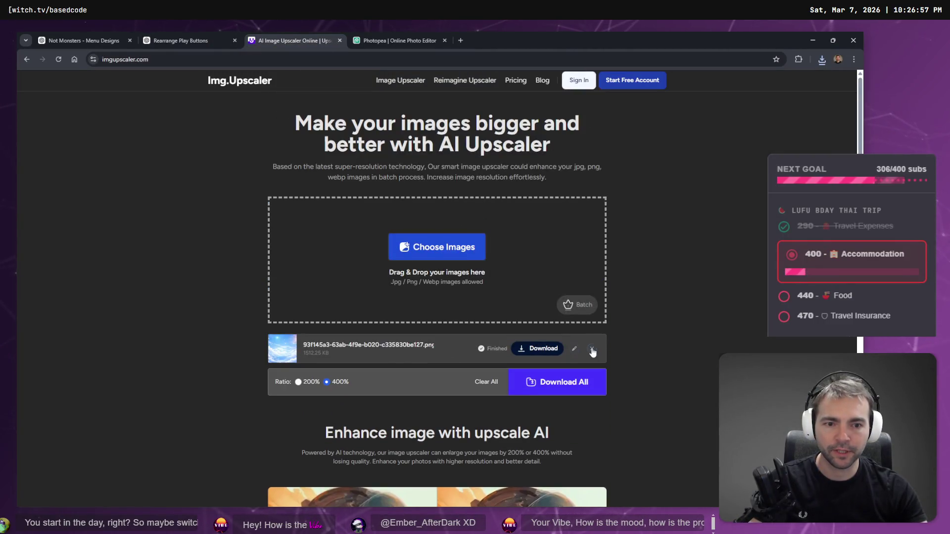
left_click(592, 349)
left_click(430, 246)
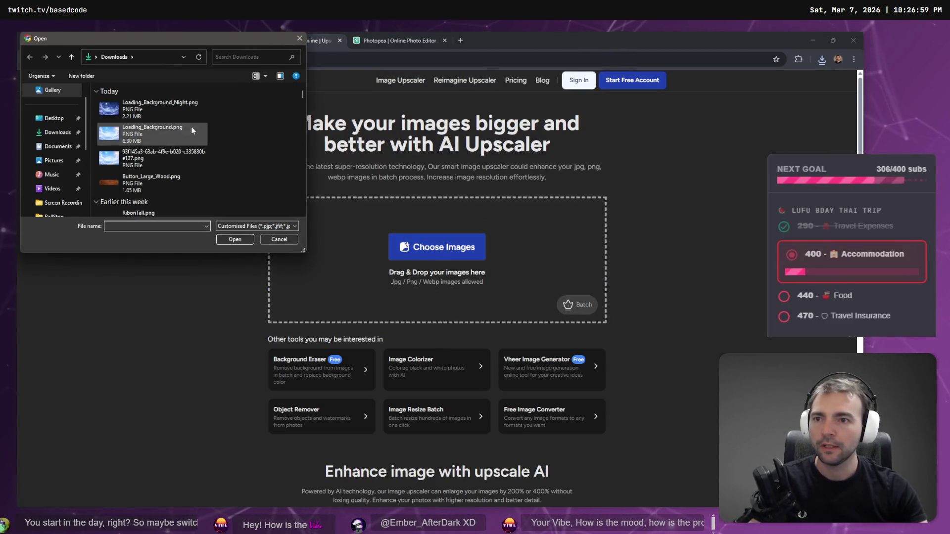
double_click(158, 106)
scroll(588, 297, "down", 1)
left_click(586, 339)
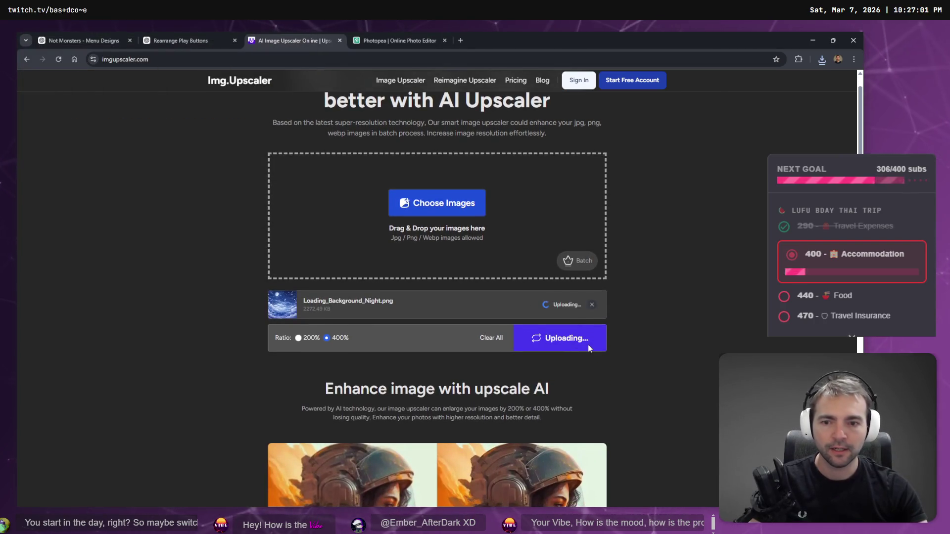
left_click(390, 40)
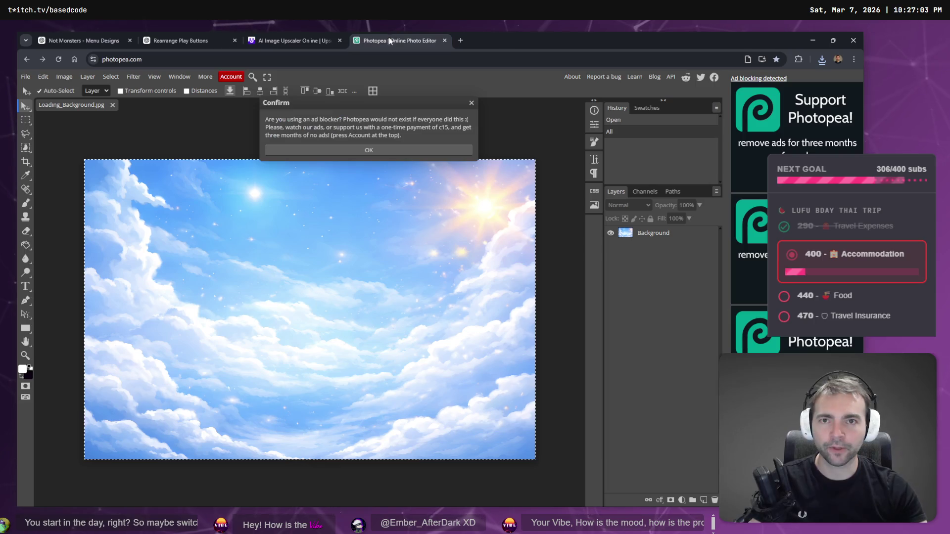
left_click(471, 104)
left_click(294, 41)
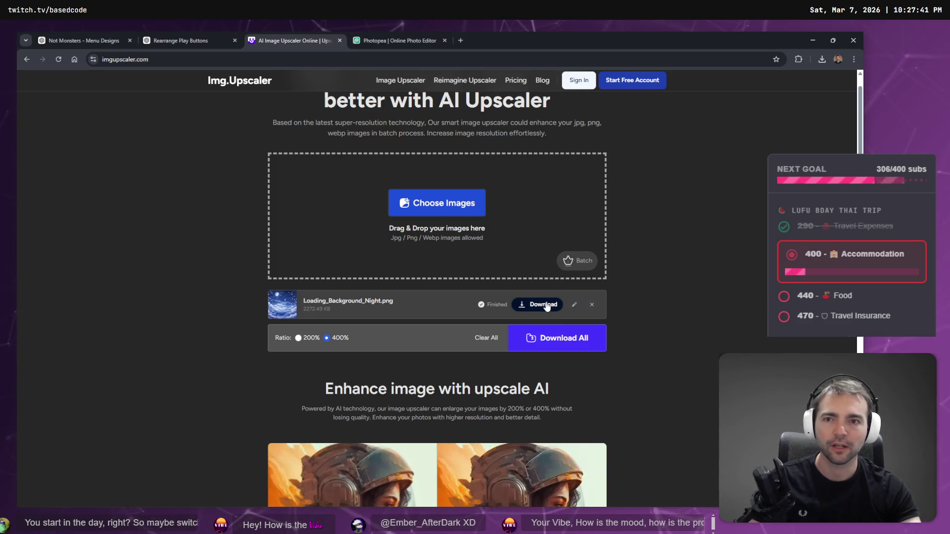
left_click(398, 41)
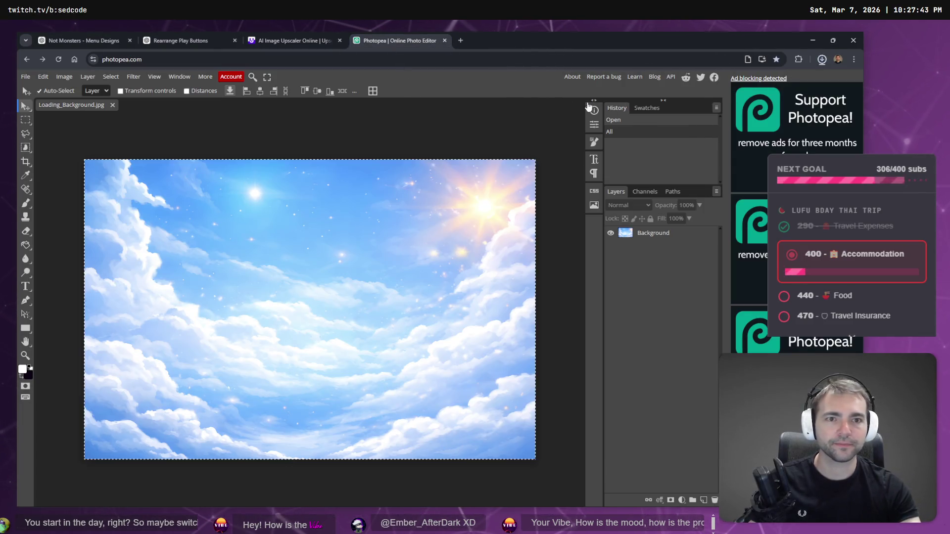
- Open the upscaled night sky in Photopea and export it as a 4096×2728 PNG
left_click(822, 59)
mouse_move(753, 104)
left_mouse_down()
mouse_move(771, 106)
mouse_move(771, 85)
mouse_move(198, 112)
left_mouse_up()
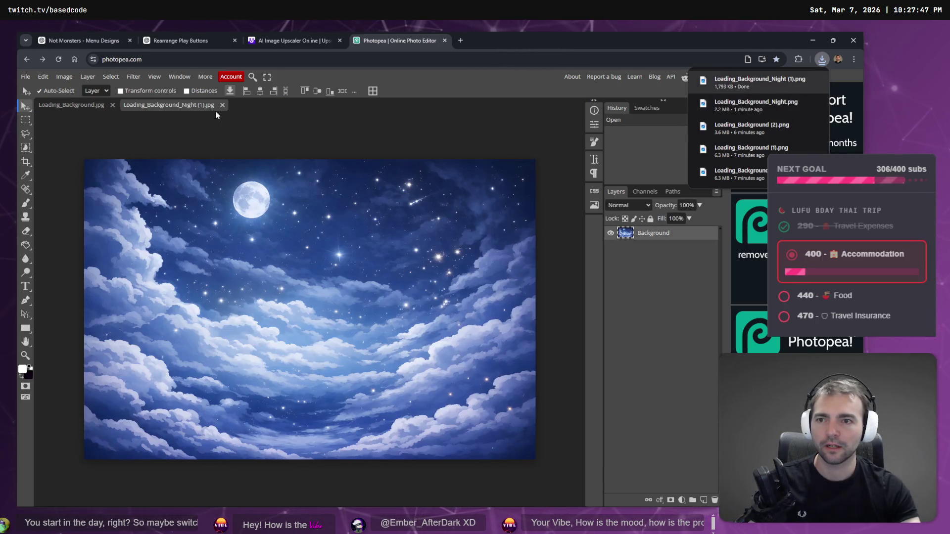
left_click(25, 77)
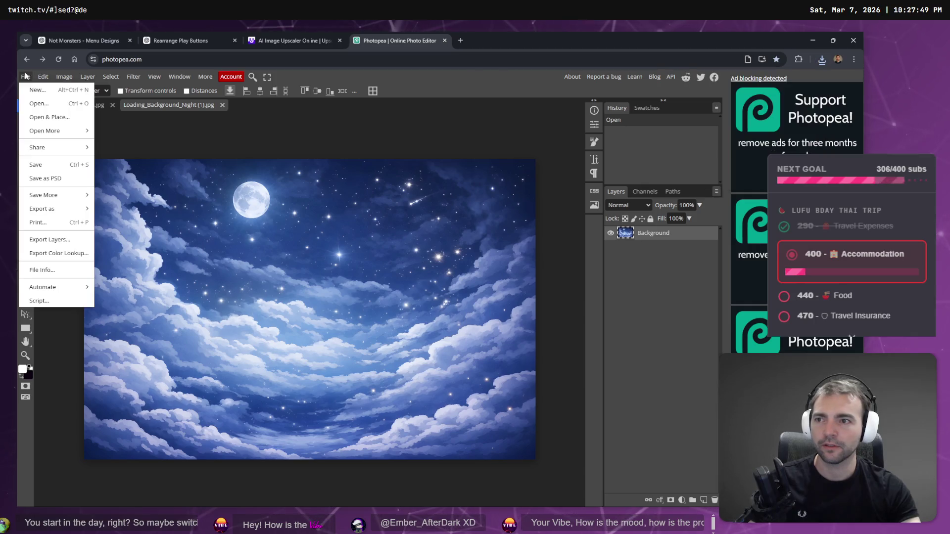
mouse_move(57, 214)
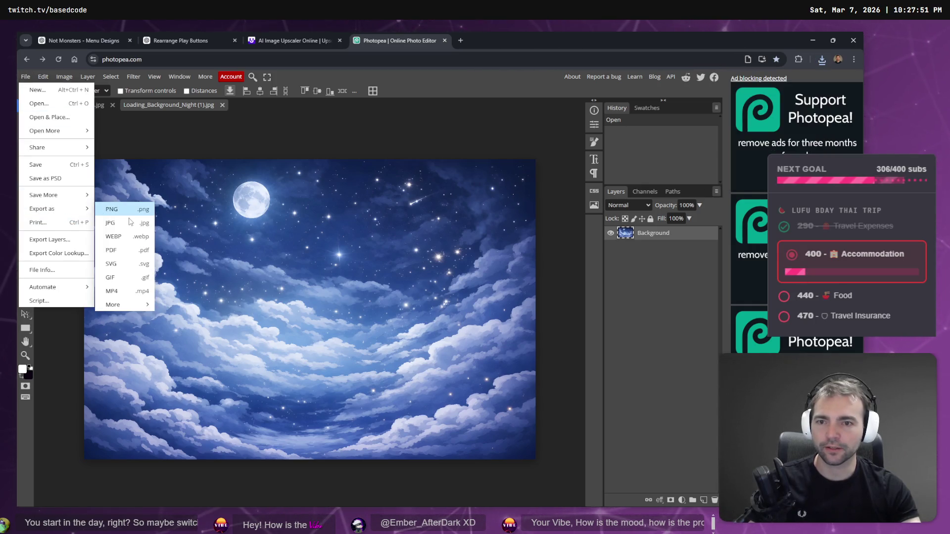
key("Return")
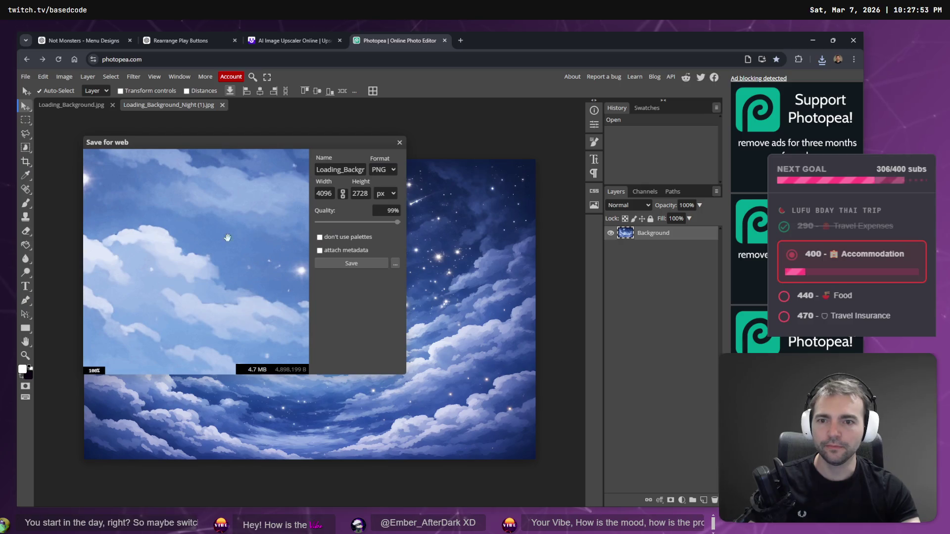
left_click(354, 263)
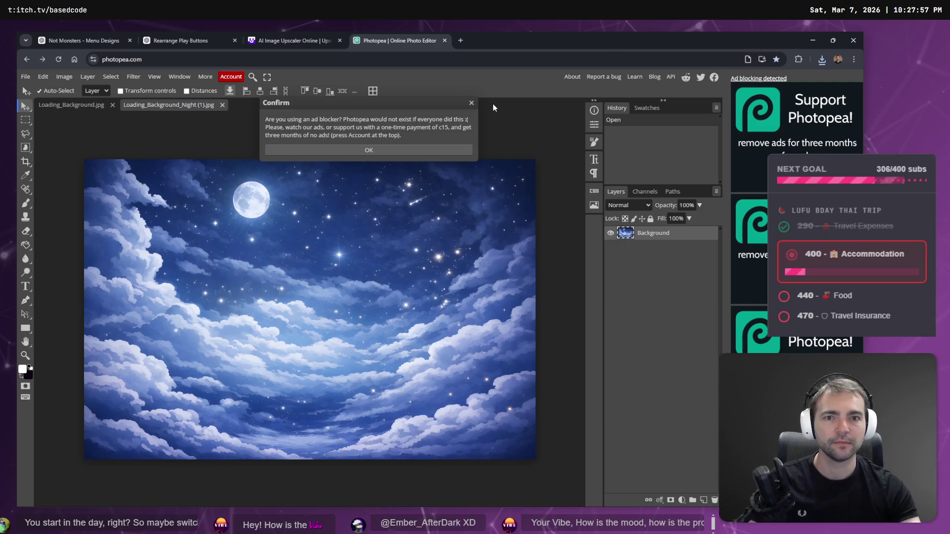
- Dismiss the ad-blocker notice and show the exported PNG in its downloads folder
left_click(470, 104)
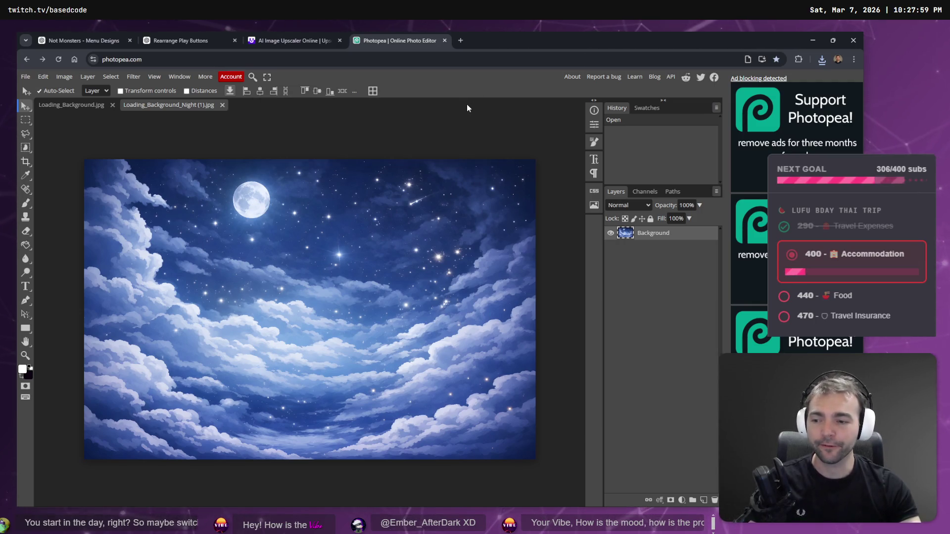
left_click(819, 61)
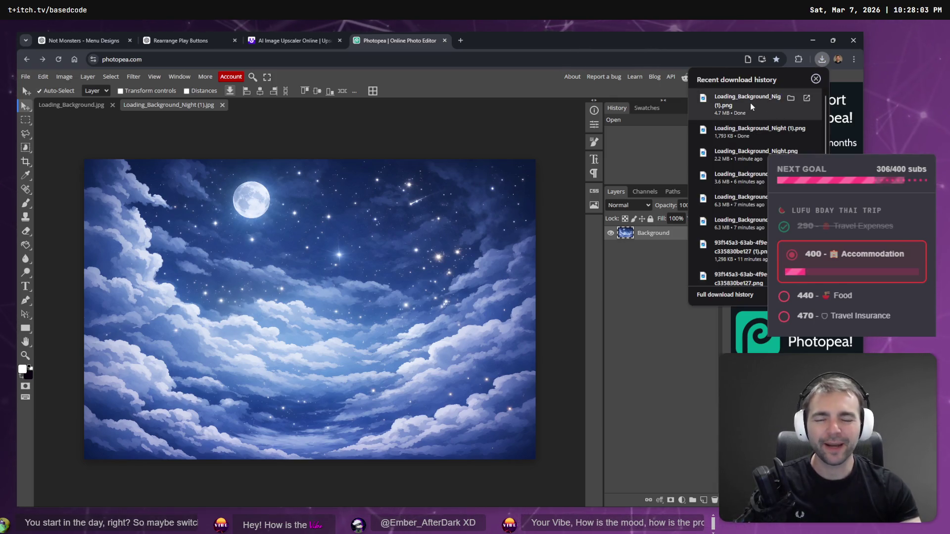
left_click(790, 98)
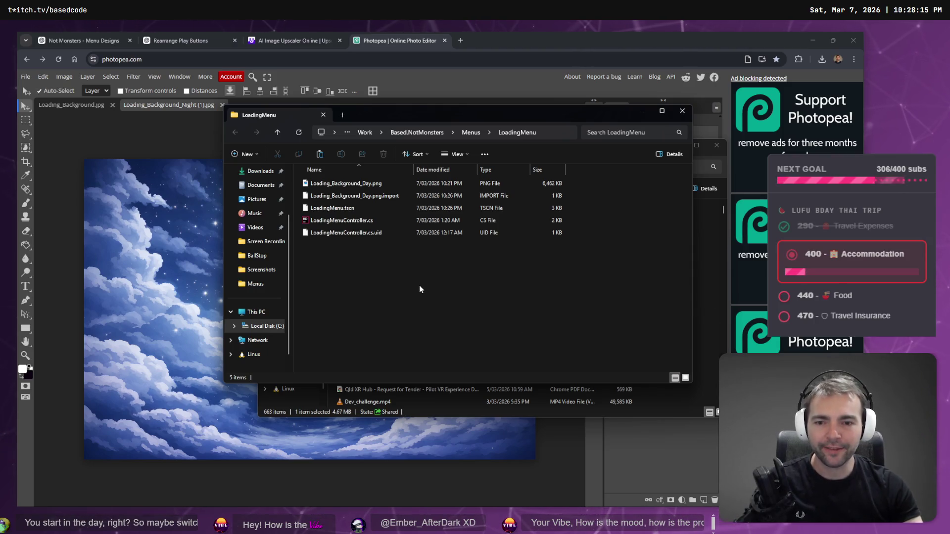
- Move the exported PNG into the LoadingMenu folder and rename it Loading_Background_Night.png
key("alt+Tab")
mouse_move(389, 304)
left_mouse_down()
mouse_move(460, 253)
mouse_move(452, 295)
mouse_move(405, 296)
left_mouse_up()
key("F2")
left_click(378, 208)
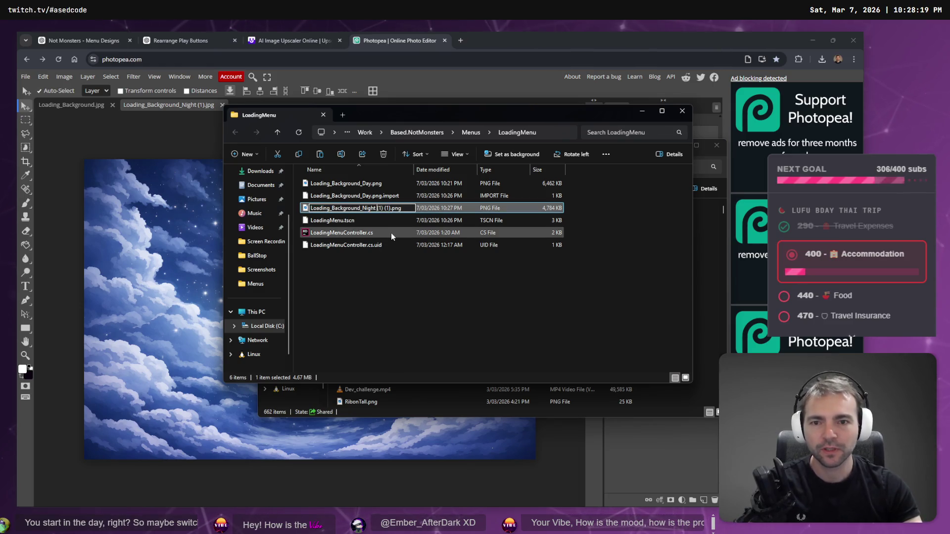
key("Return")
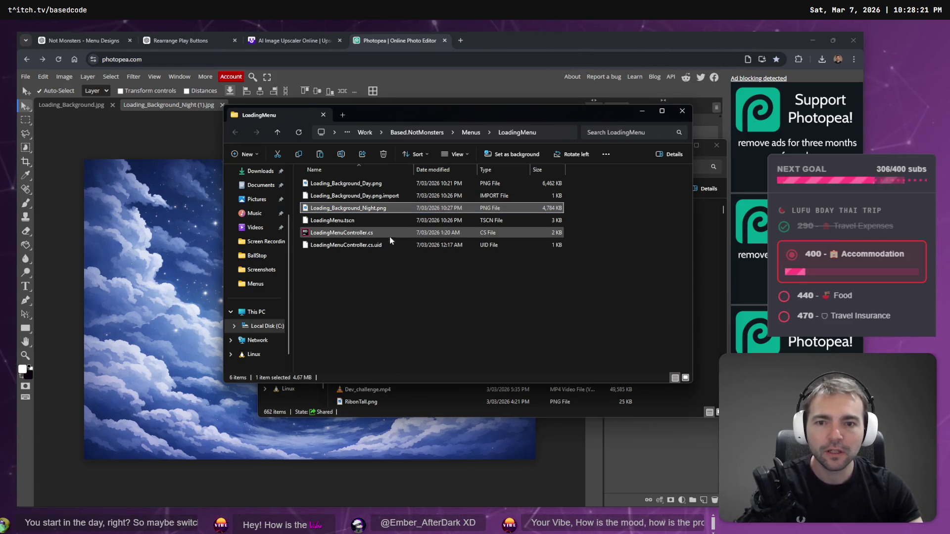
- Close both Explorer windows and confirm Godot imported Loading_Background_Night.png
key("ctrl+w")
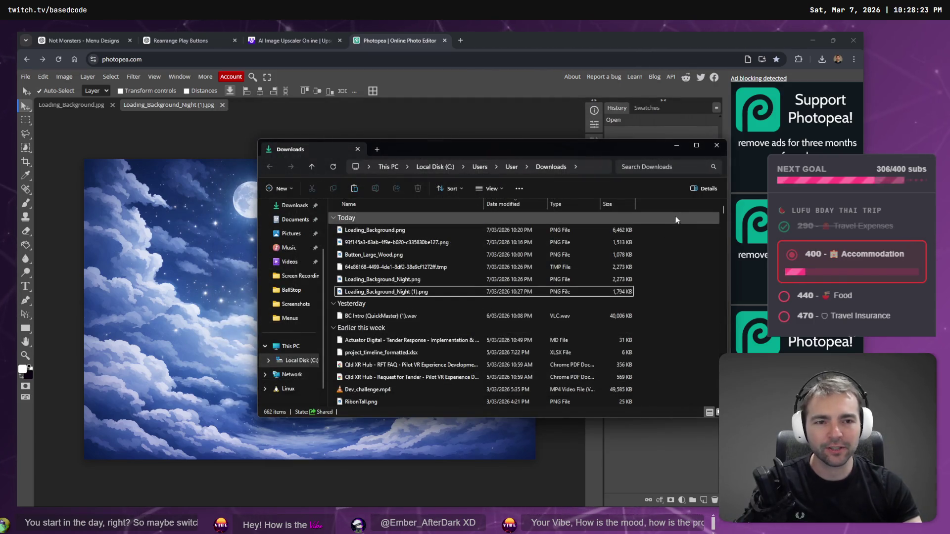
key("ctrl+w")
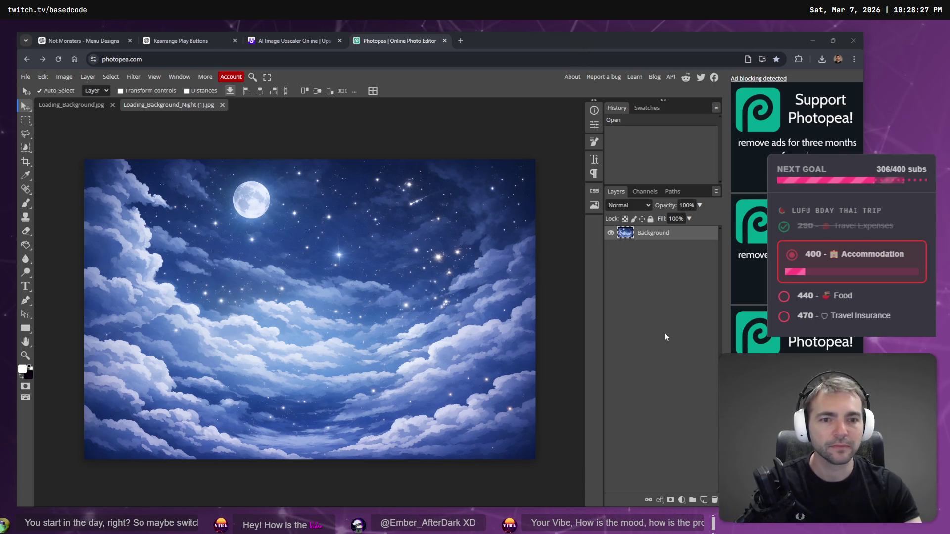
key("alt+Tab")
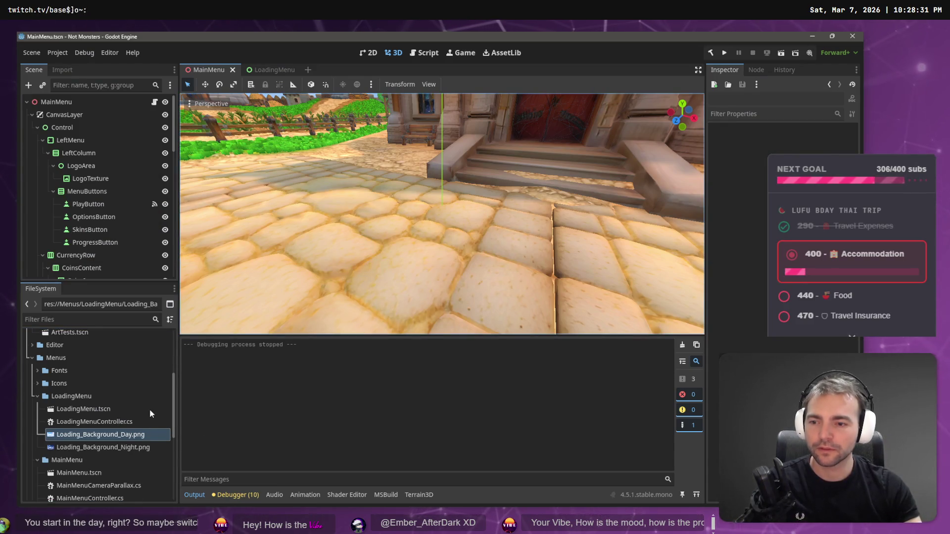
left_click(103, 447)
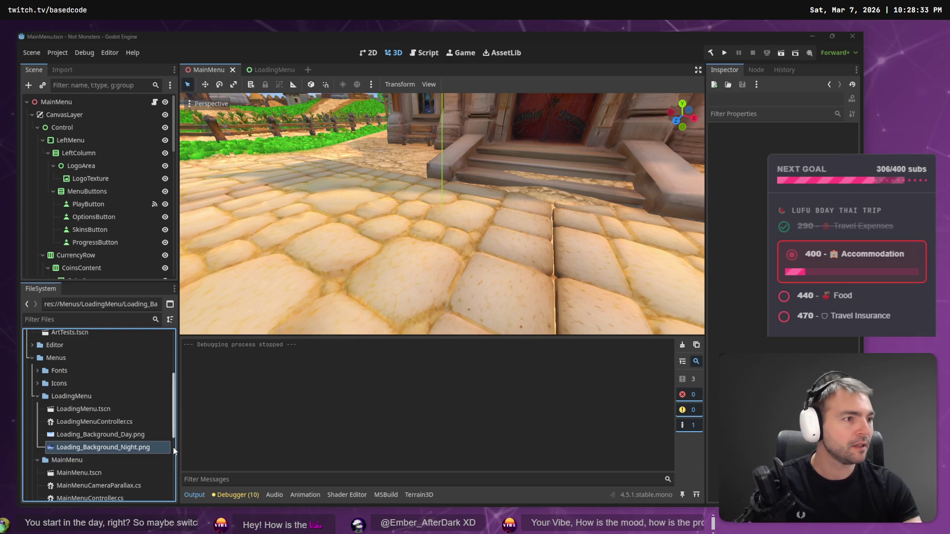
key("alt+Tab")
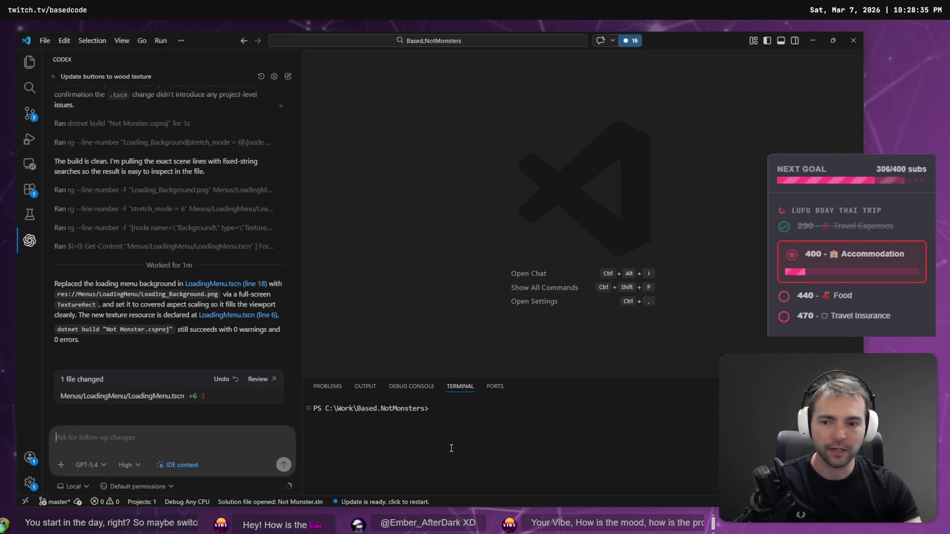
key("super+h")
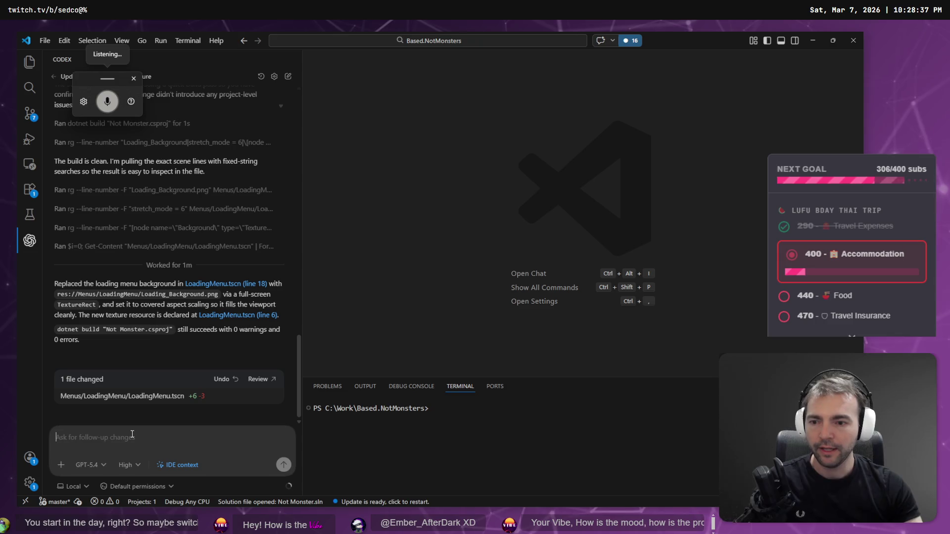
type("in this menu we've introduced a")
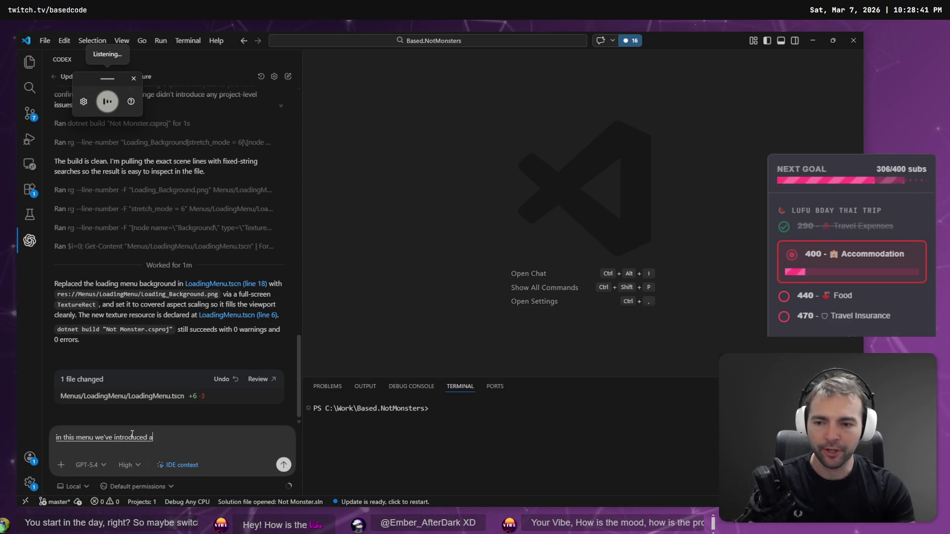
type(" new image @")
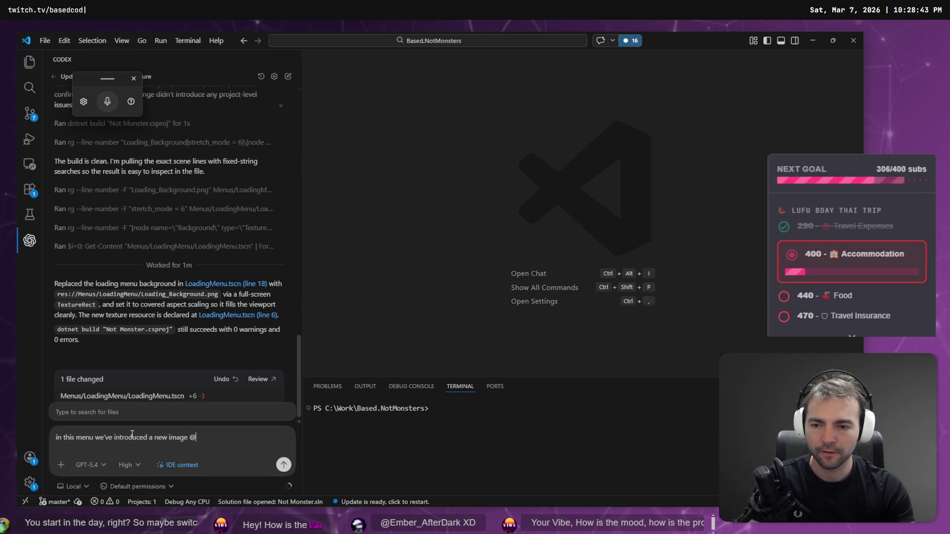
type("LoadingB")
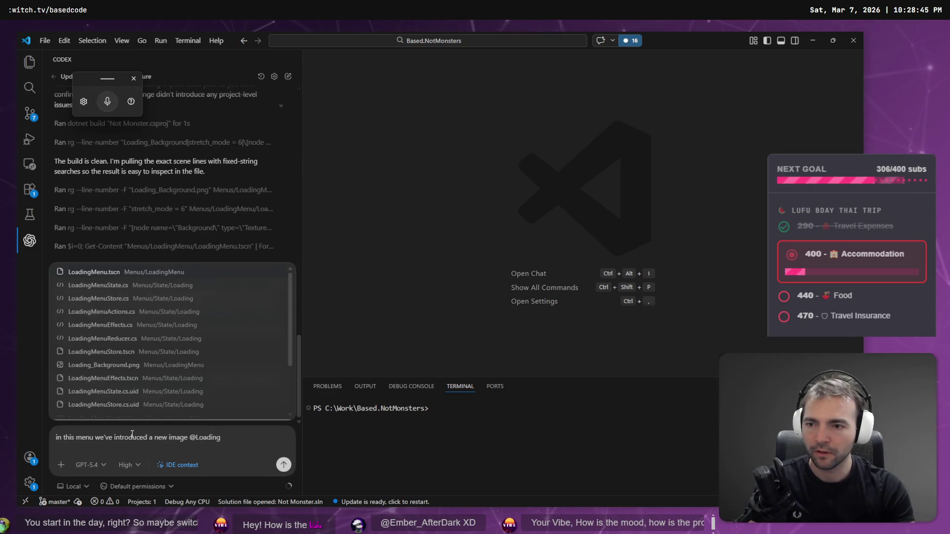
type("ackg")
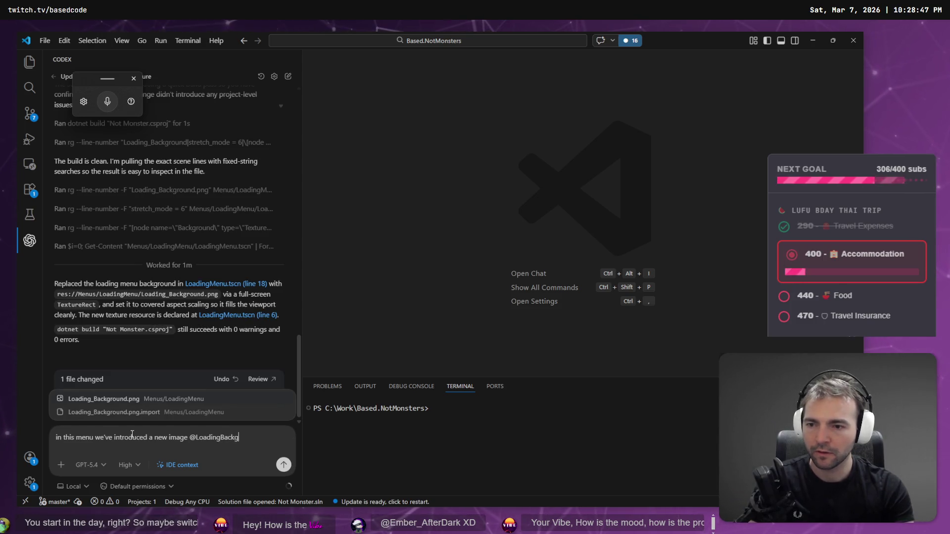
key("ctrl+BackSpace")
key("ctrl+BackSpace")
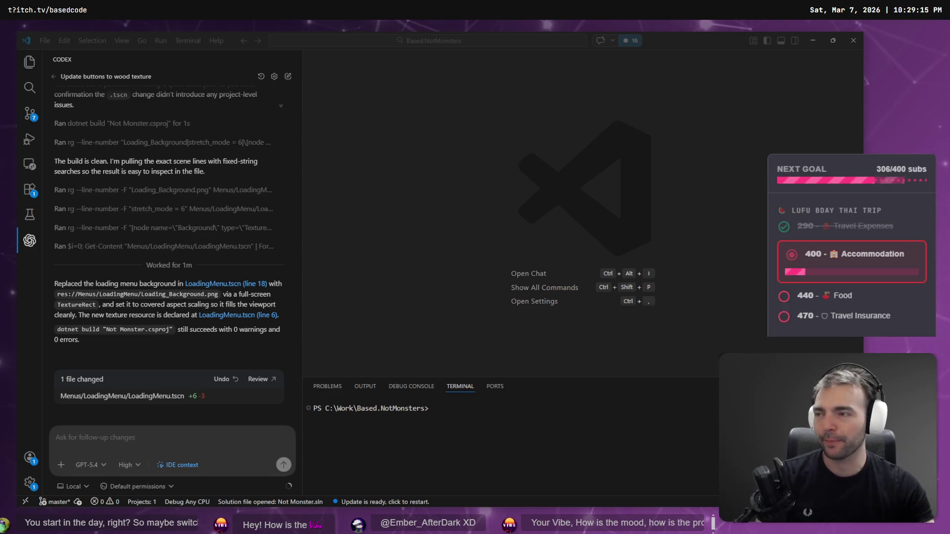
left_click(114, 448)
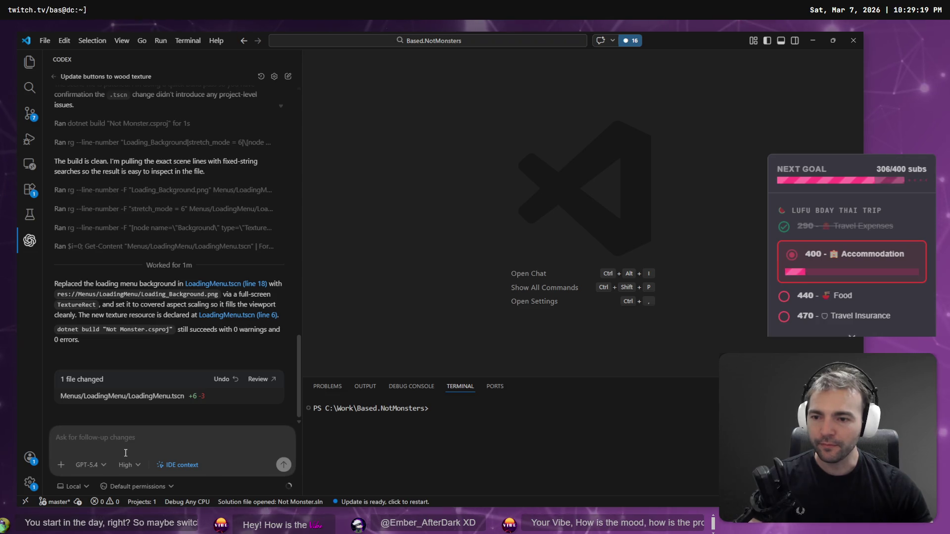
left_click(30, 61)
scroll(94, 255, "down", 4)
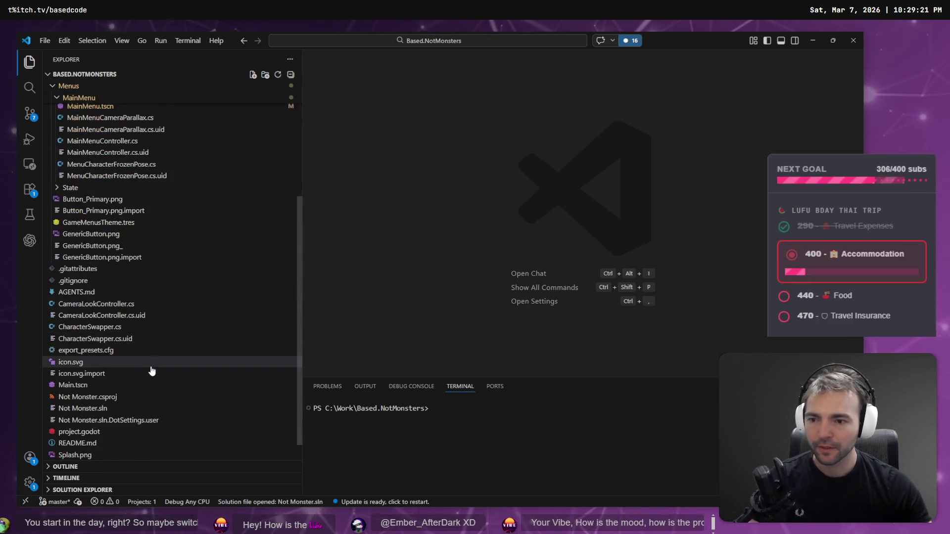
left_click(30, 241)
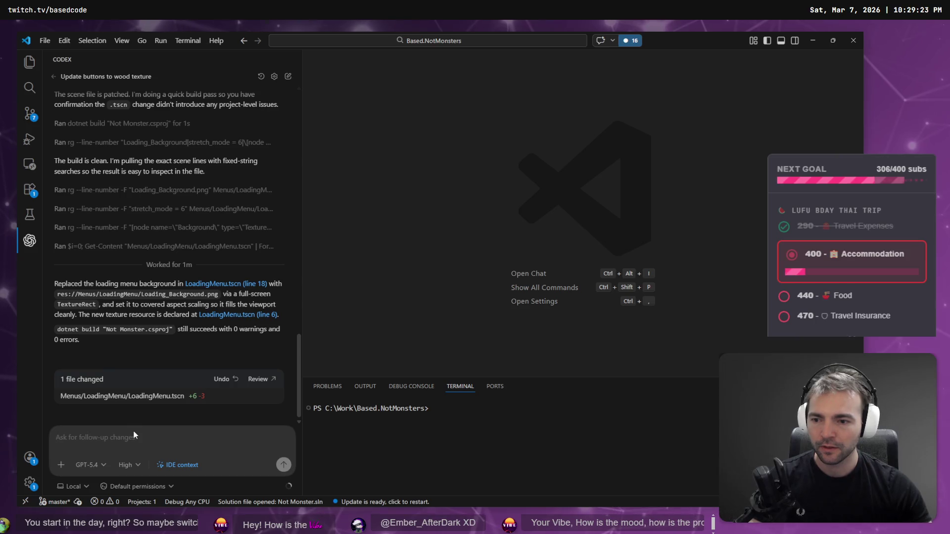
key("super+h")
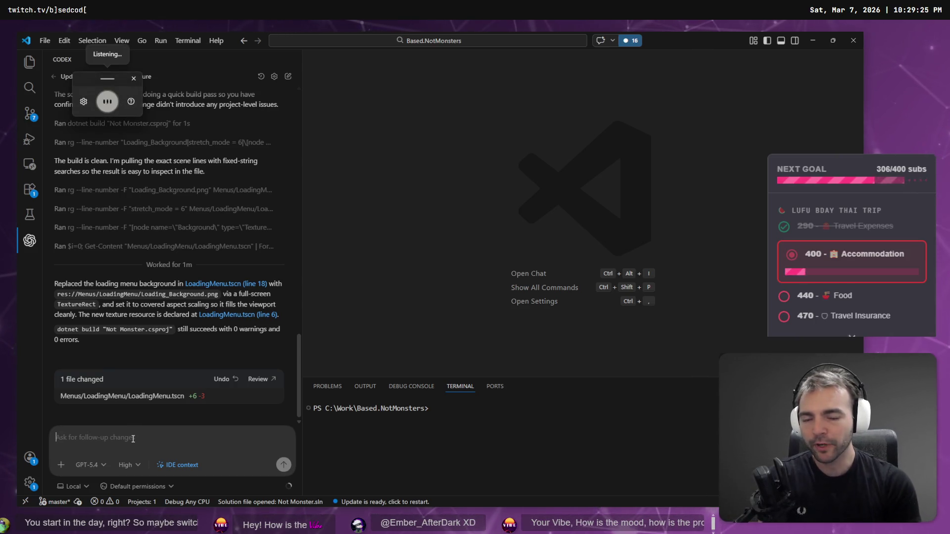
type("as the progress bar goes from zero to one")
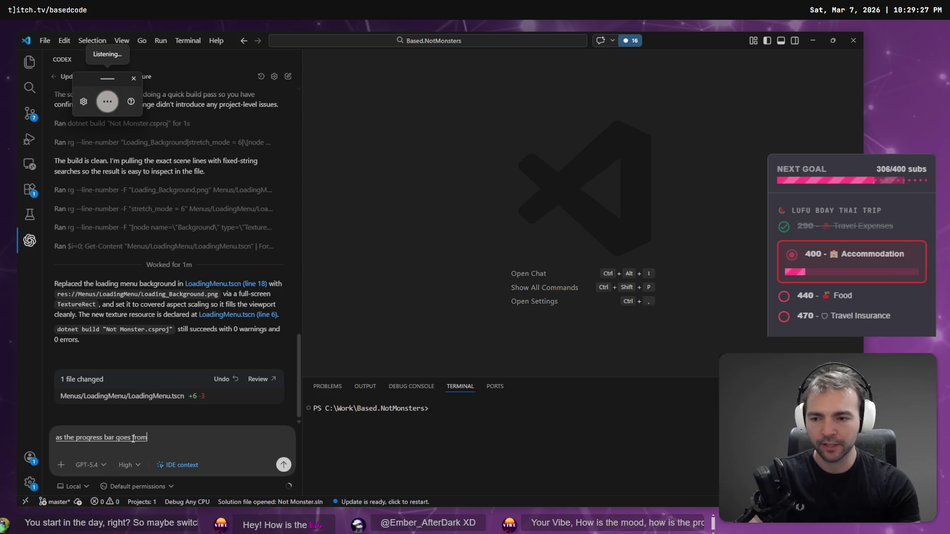
key("BackSpace")
key("BackSpace")
key("BackSpace")
type("100 let's trans")
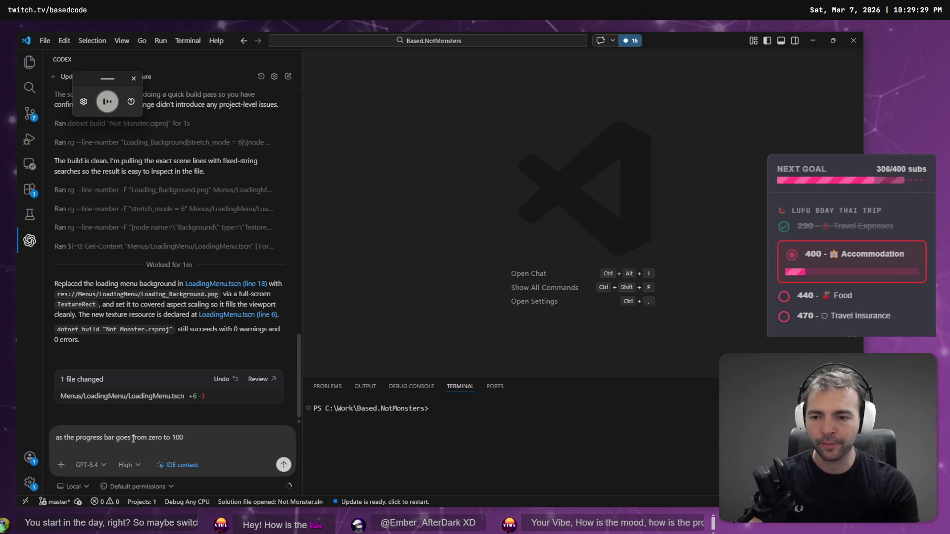
type("ition between the current")
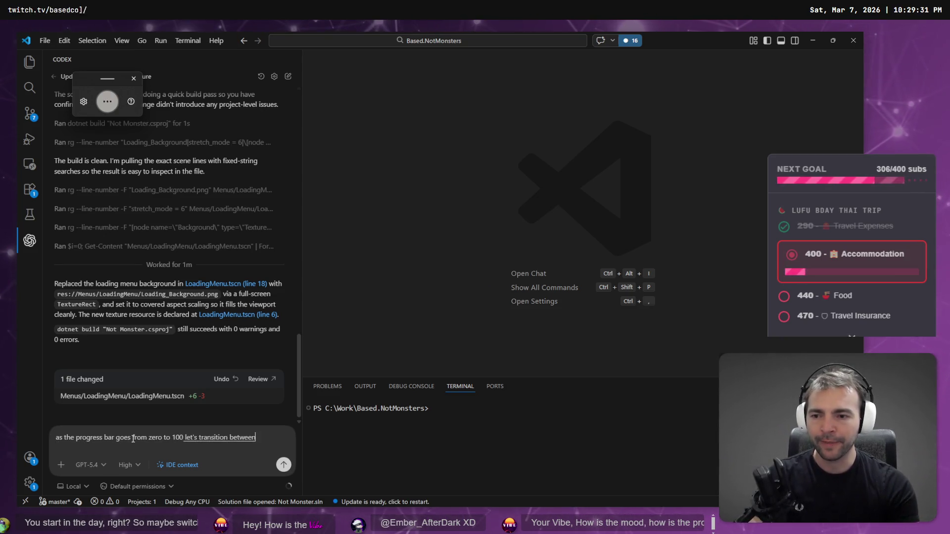
type(" background image and this one")
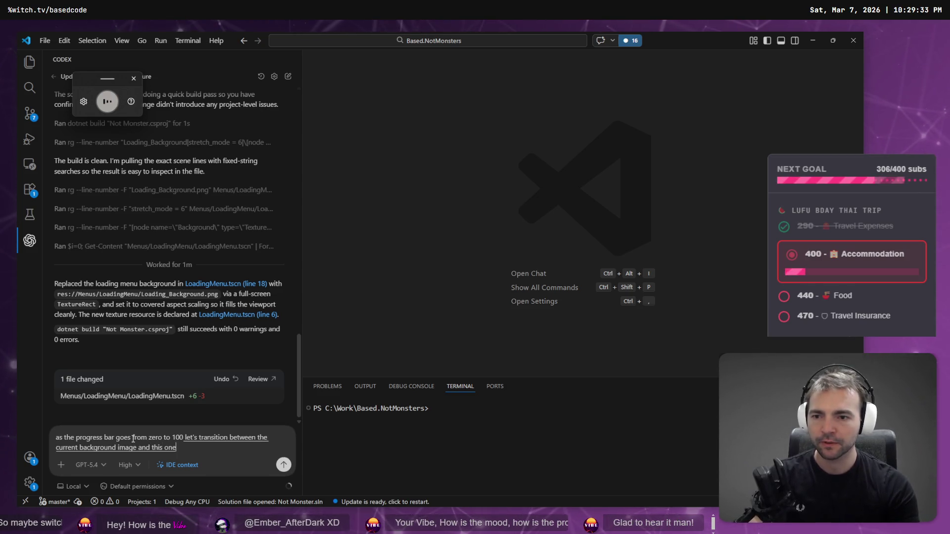
key("shift+Return")
type("@")
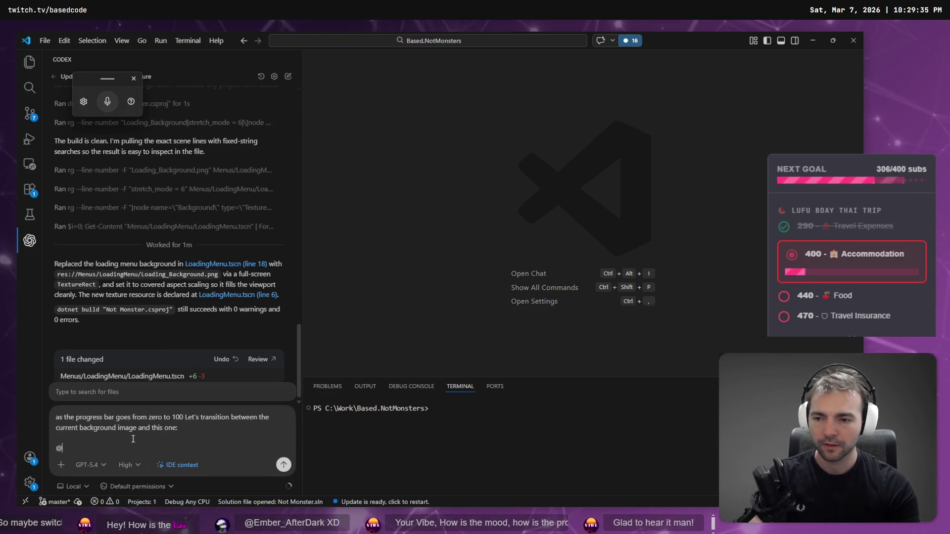
type("Background")
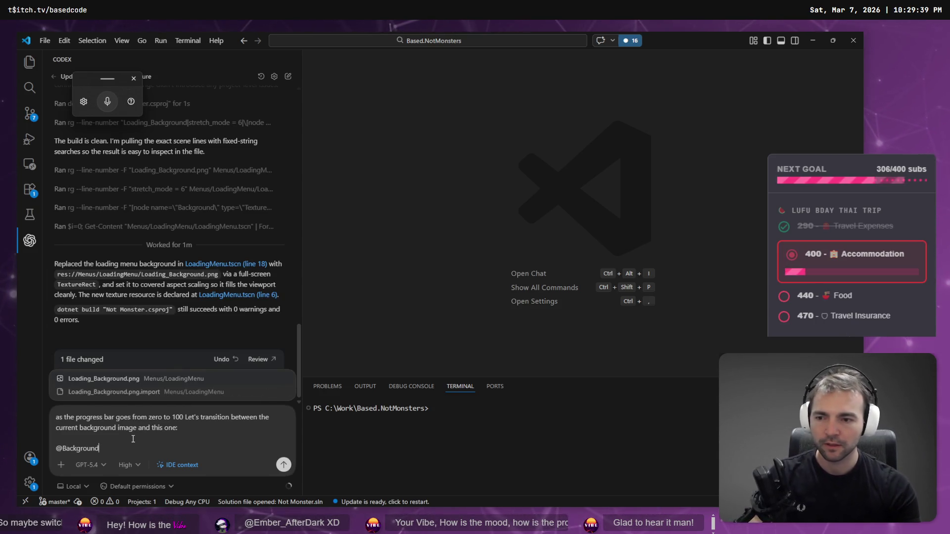
key("Return")
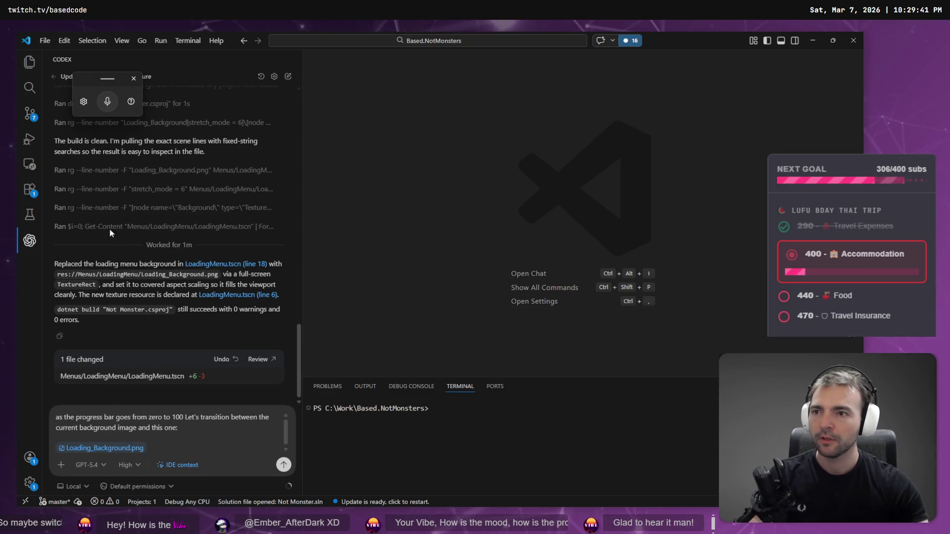
- Preview Loading_Background_Night.png from the VS Code file tree
key("ctrl+a")
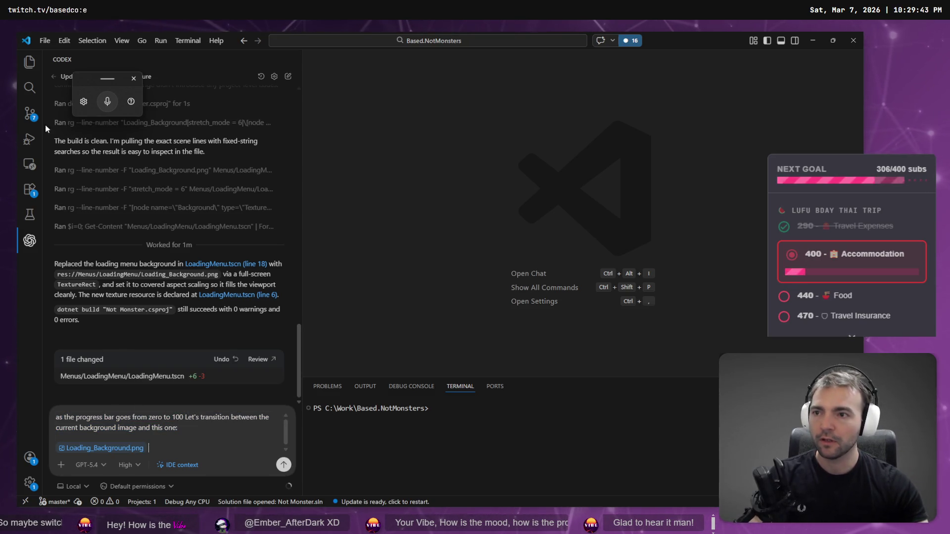
key("ctrl+shift+e")
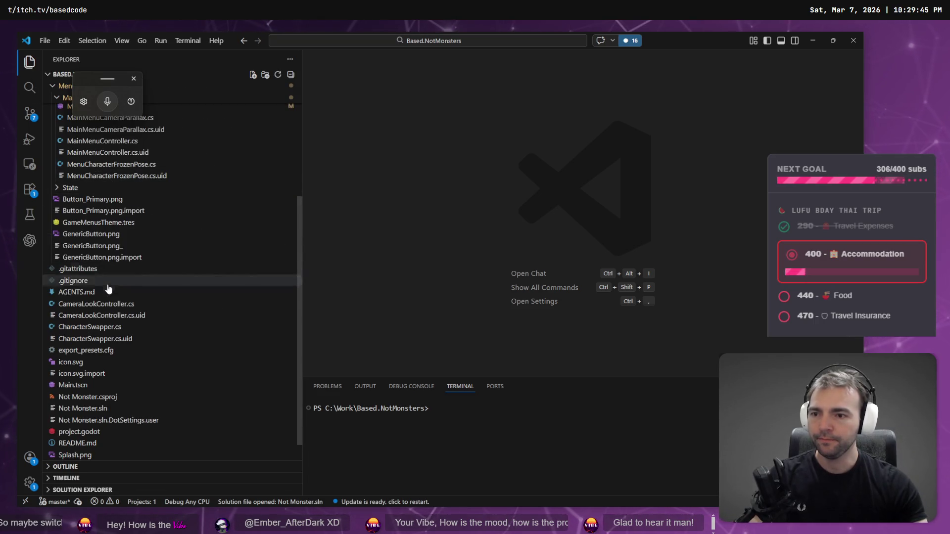
scroll(163, 208, "up", 5)
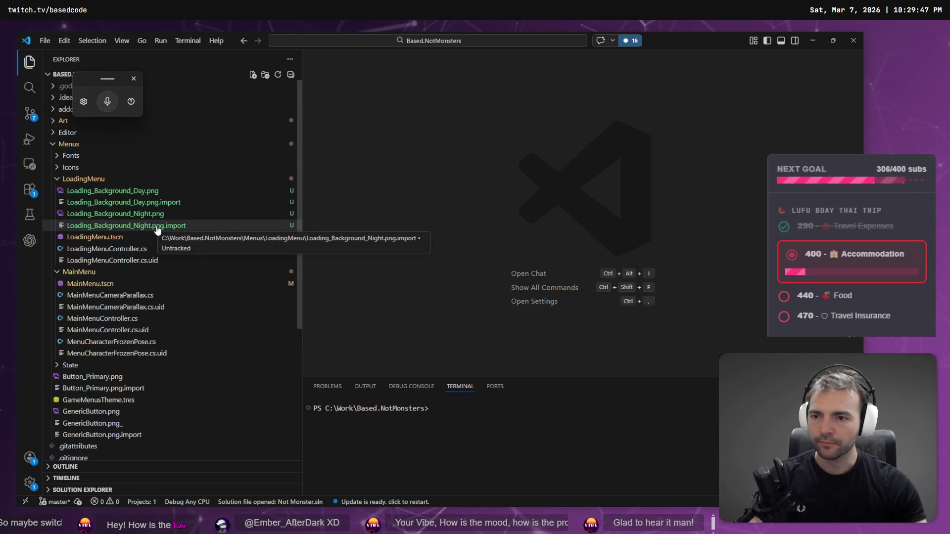
left_click(157, 226)
key("Up")
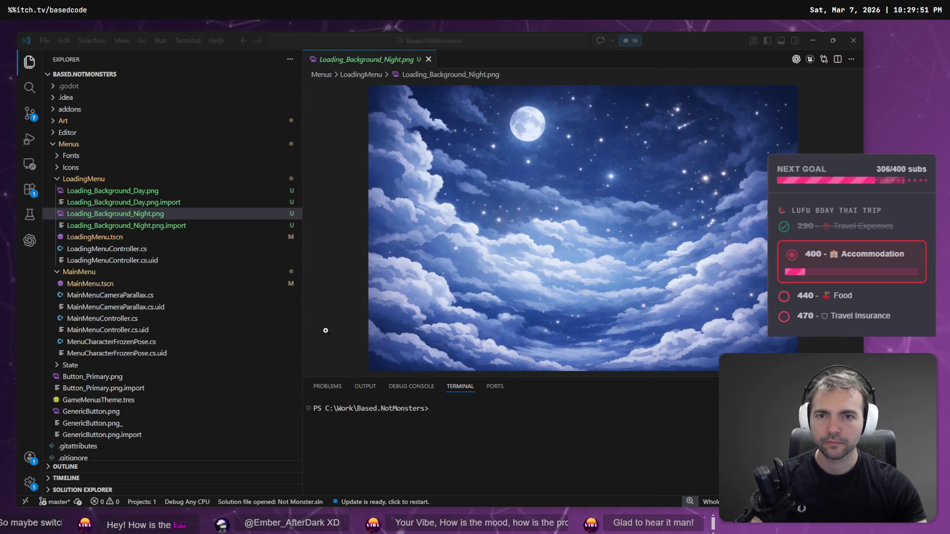
- Open LoadingMenu.tscn in Godot and copy the resource path of Loading_Background_Night.png
key("alt+Tab")
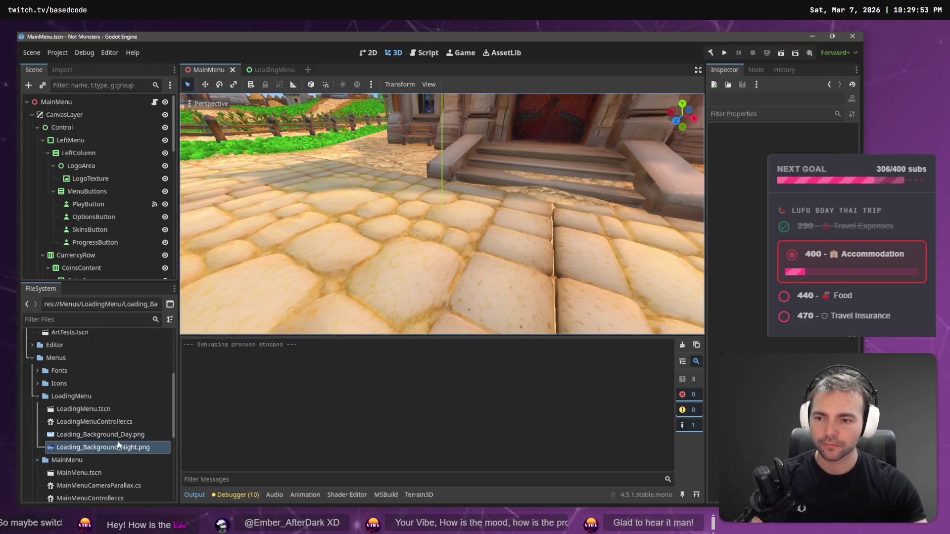
double_click(77, 410)
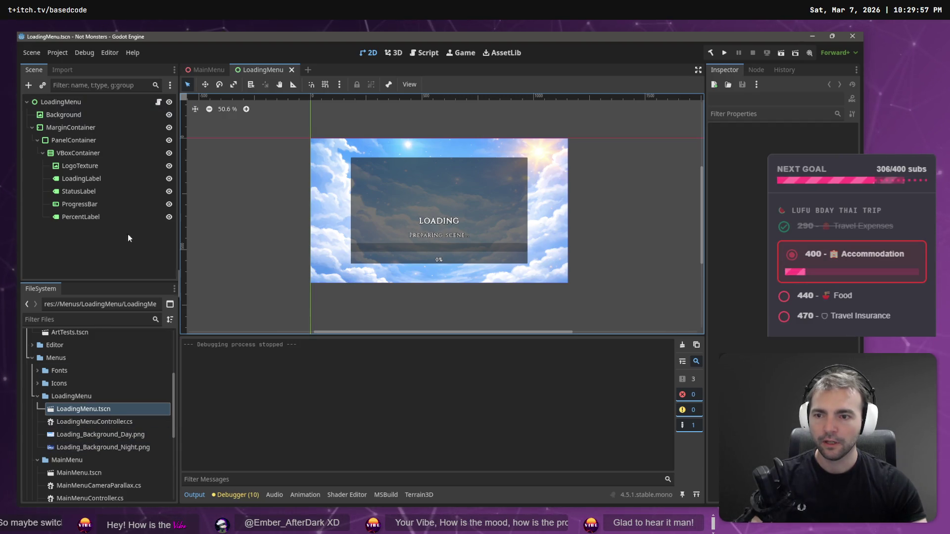
right_click(99, 451)
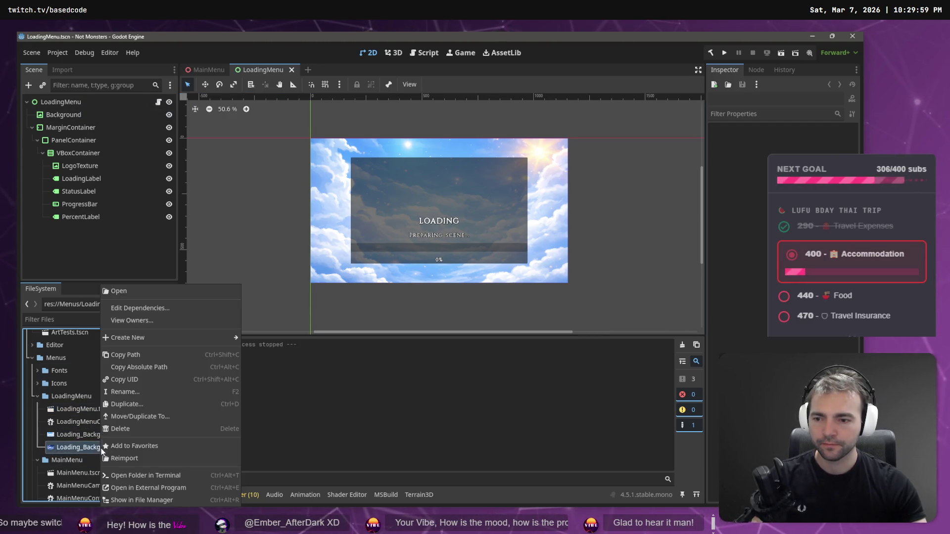
left_click(151, 358)
key("alt+Tab")
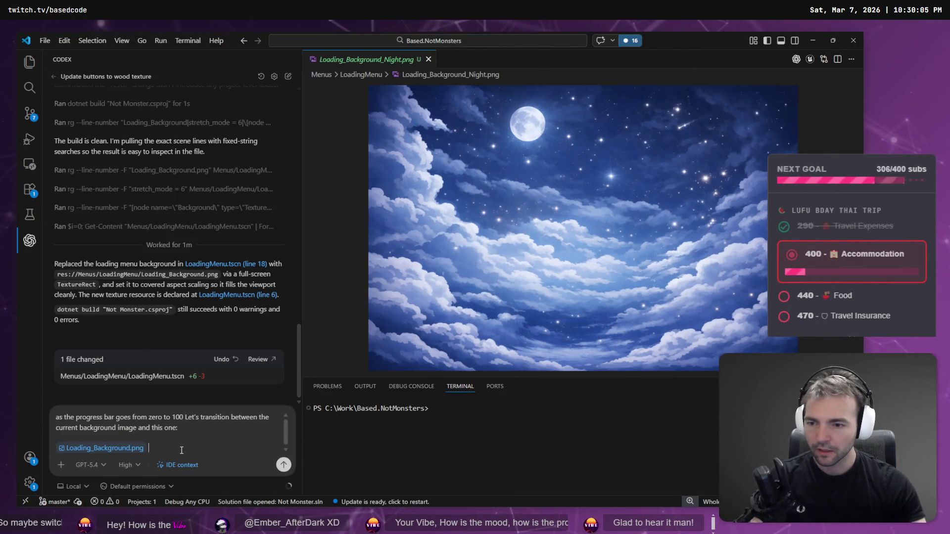
- Replace the background file mention with the pasted res:// path of the night image
key("BackSpace")
type("res://Menus/LoadingMenu/Loading_Background_Night.png")
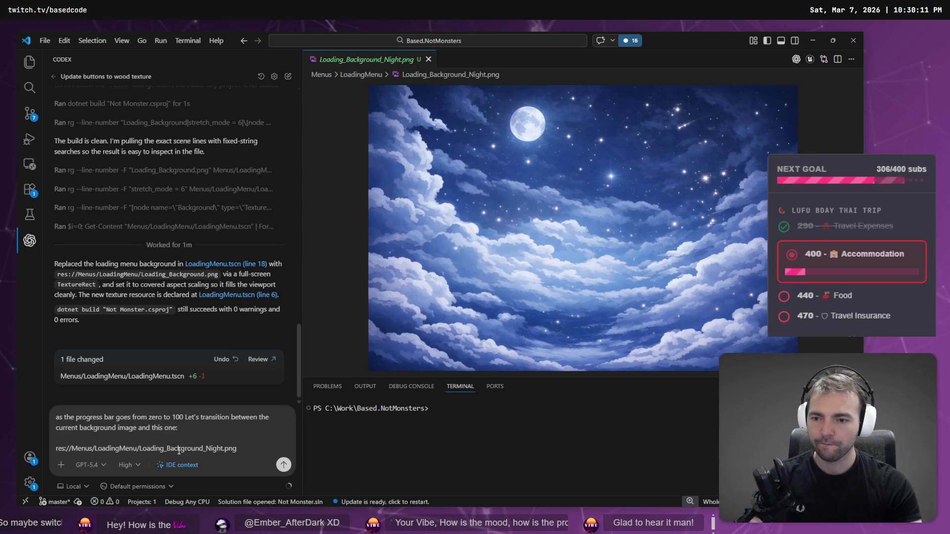
key("shift+Return")
key("shift+Return")
- Dictate that two backgrounds should crossfade with smooth interpolation, and send the request to Codex
key("super+h")
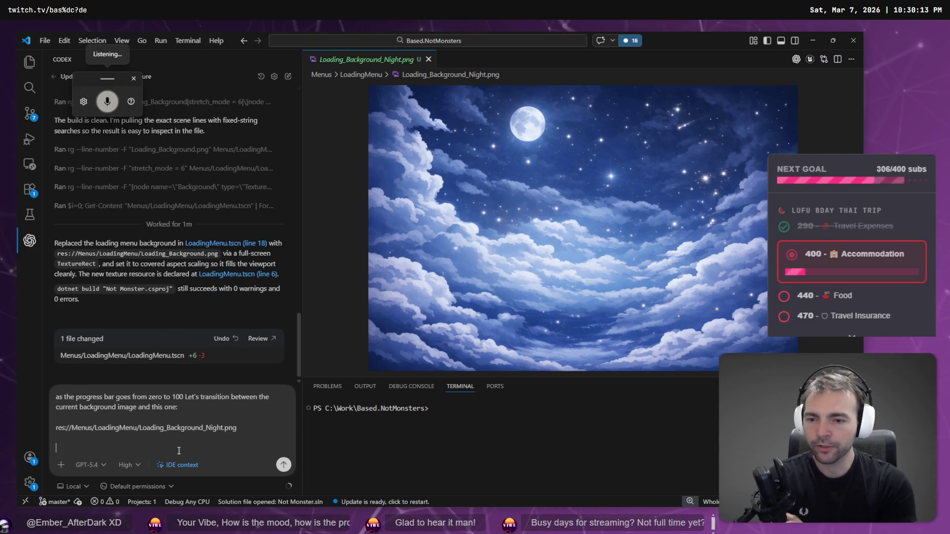
type("we want to do this with a smooth interpolation.")
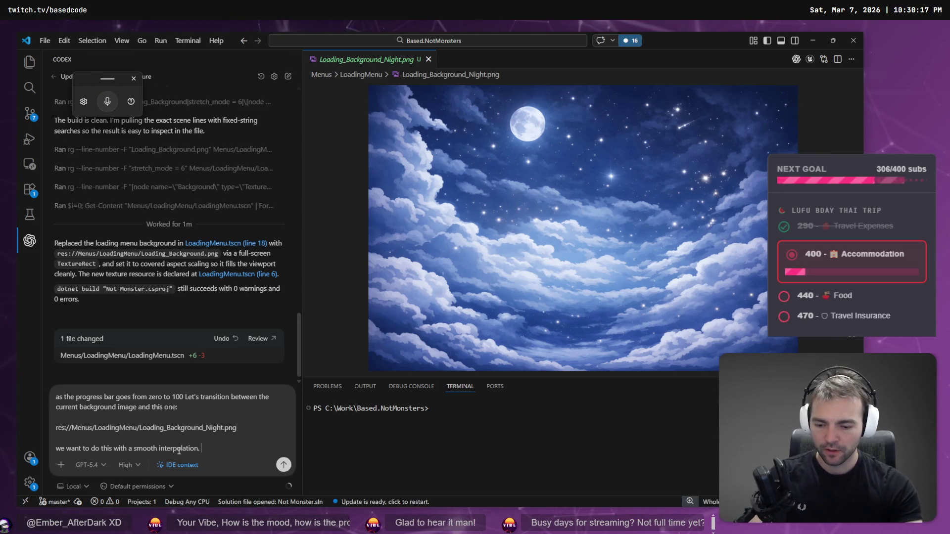
key("super+h")
type("there should be two backgrounds and there should be a crossfade from")
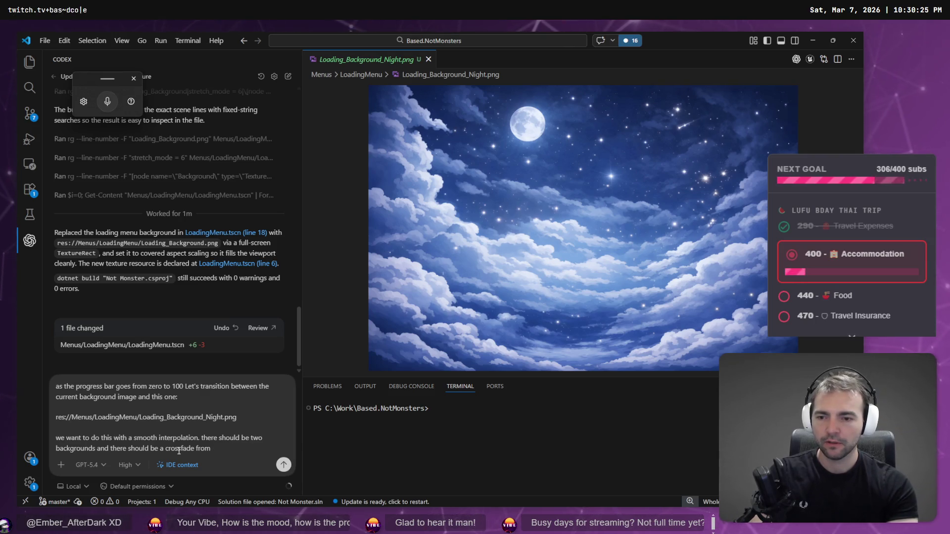
key("super+h")
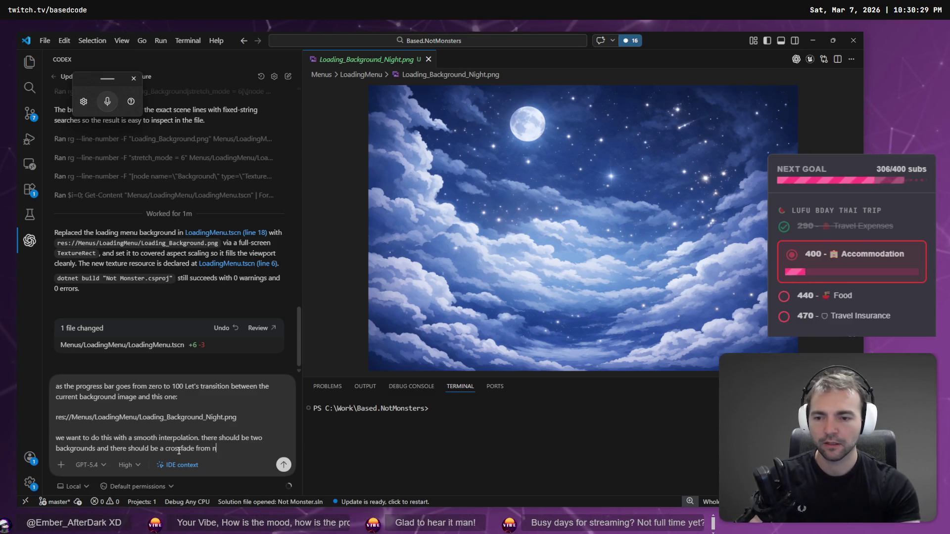
key("Return")
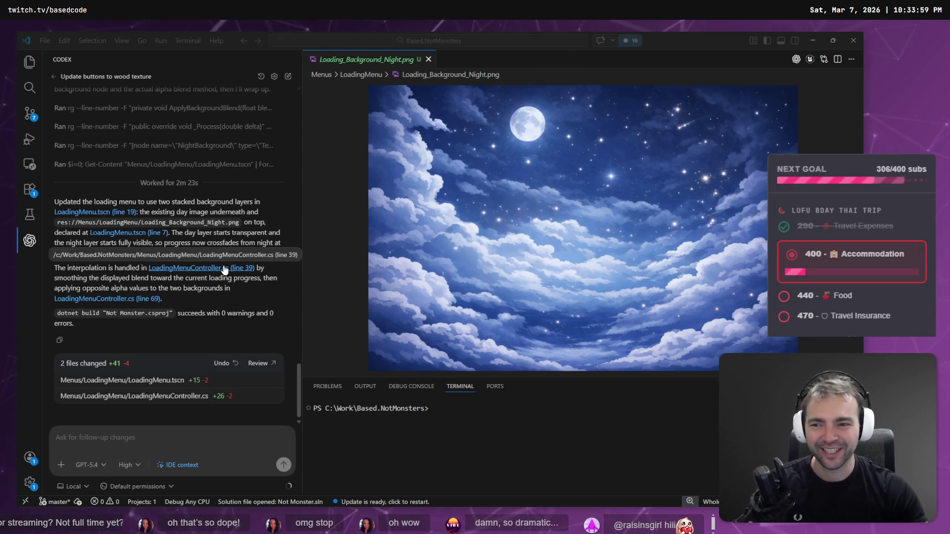
- Show the project file tree, now listing the LoadingMenu folder with its Day and Night background images
left_click(29, 62)
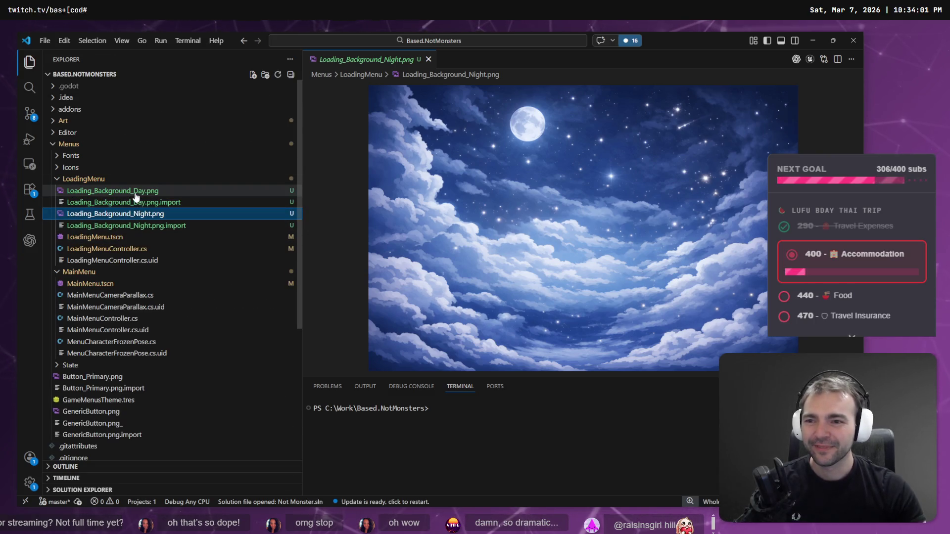
- Preview the day and night background images and Night.png.import, then return to Godot
left_click(136, 193)
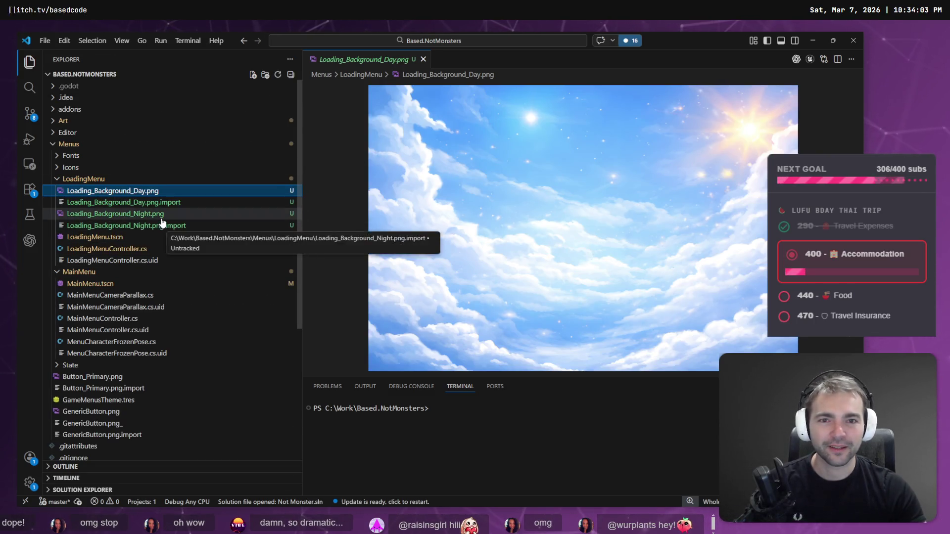
left_click(162, 214)
left_click(158, 192)
left_click(156, 225)
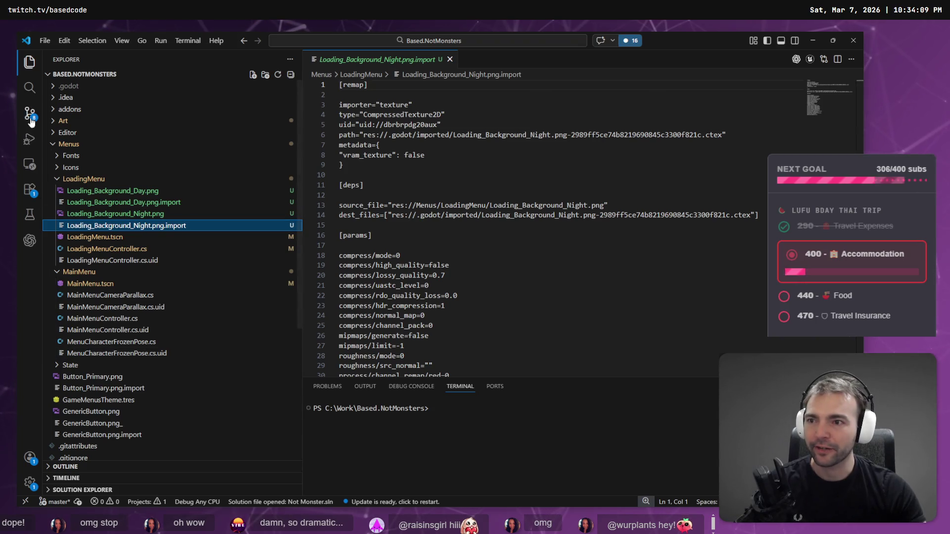
left_click(30, 241)
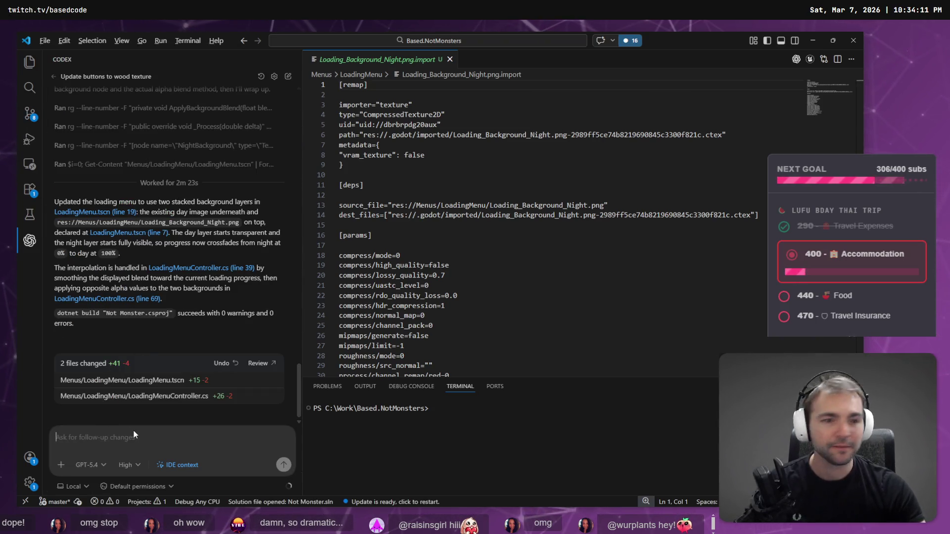
key("alt+Tab")
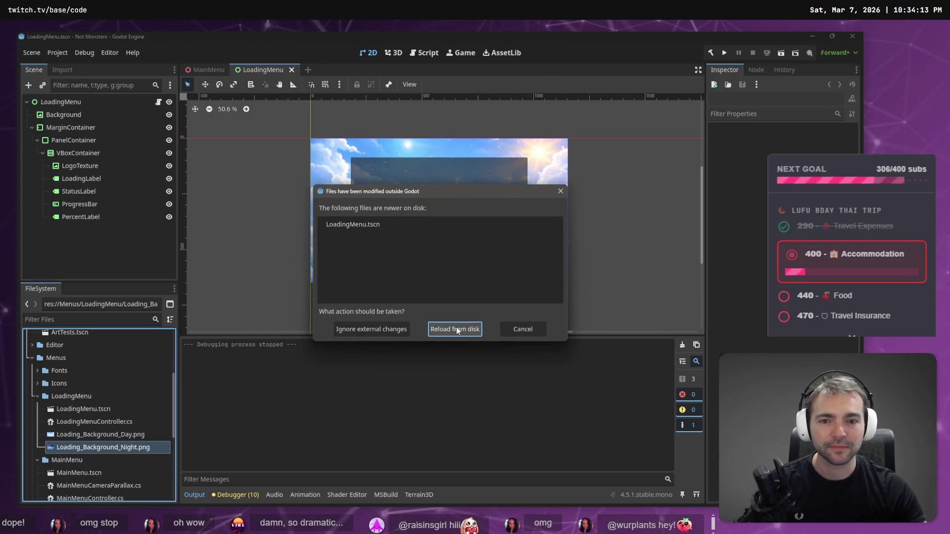
- Reload LoadingMenu.tscn from disk, then test-run the game from MainMenu through the loading screen
left_click(456, 330)
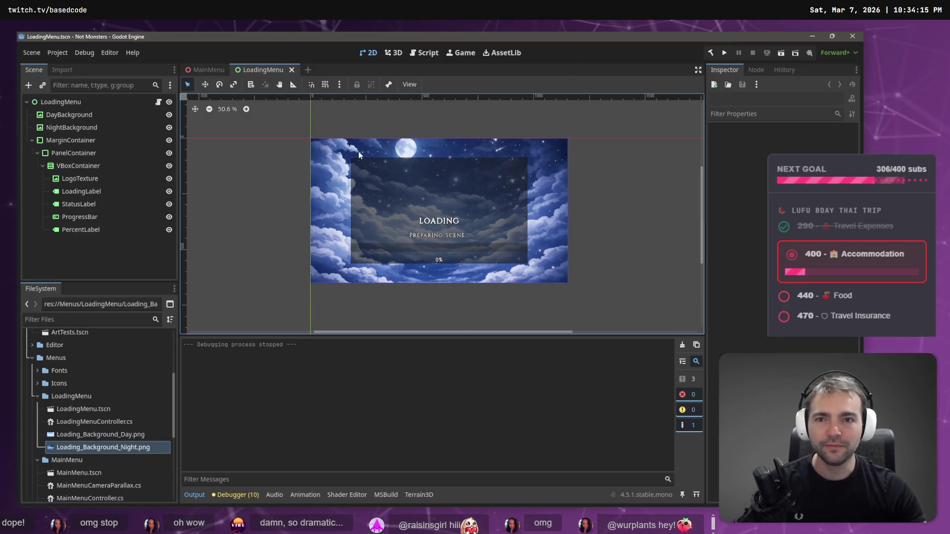
left_click(203, 69)
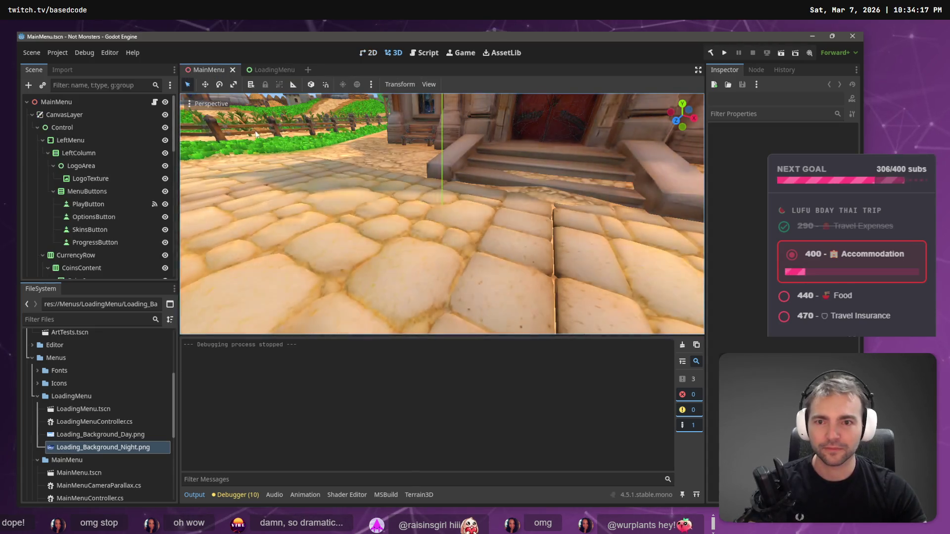
key("F5")
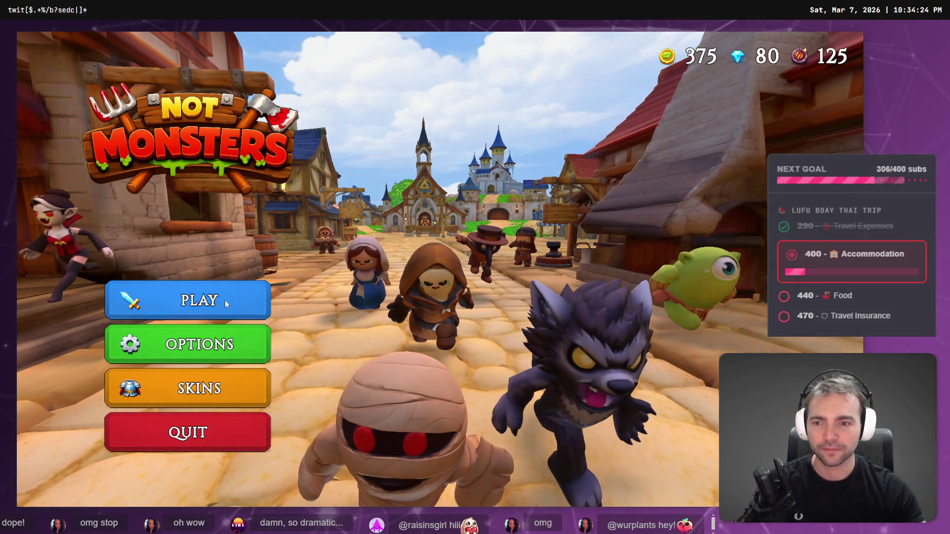
left_click(225, 303)
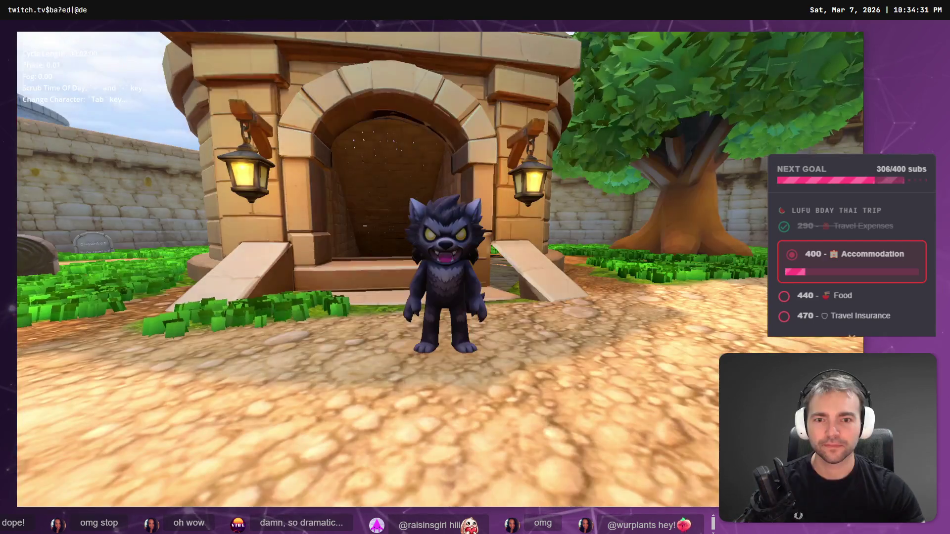
key("w")
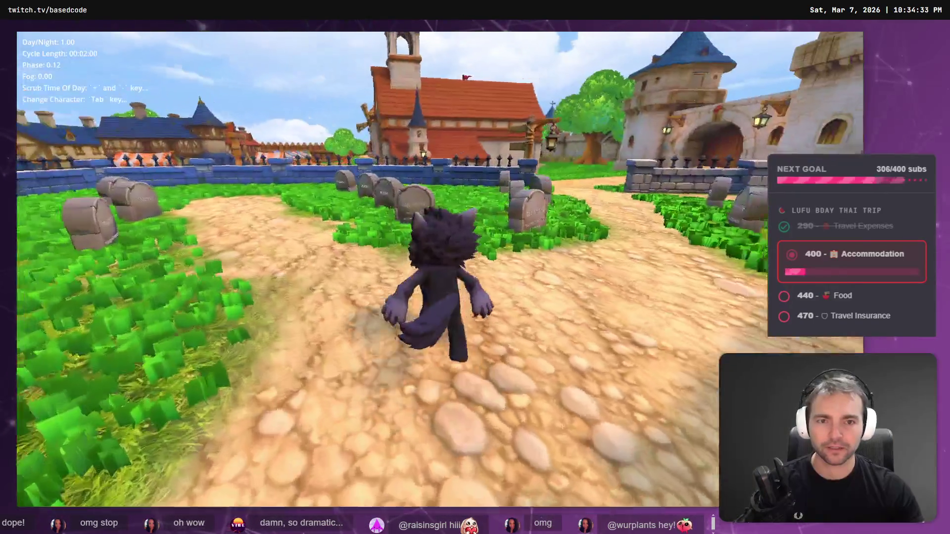
key("alt+F4")
key("alt+Tab")
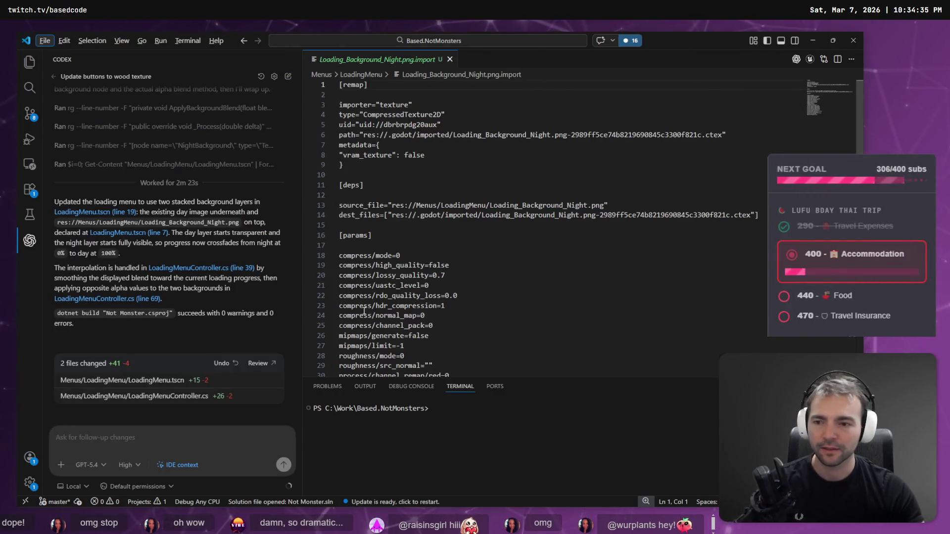
- Read through Codex's inline diff of LoadingMenuController.cs, then switch over to Rider
scroll(399, 338, "down", 5)
scroll(493, 322, "up", 5)
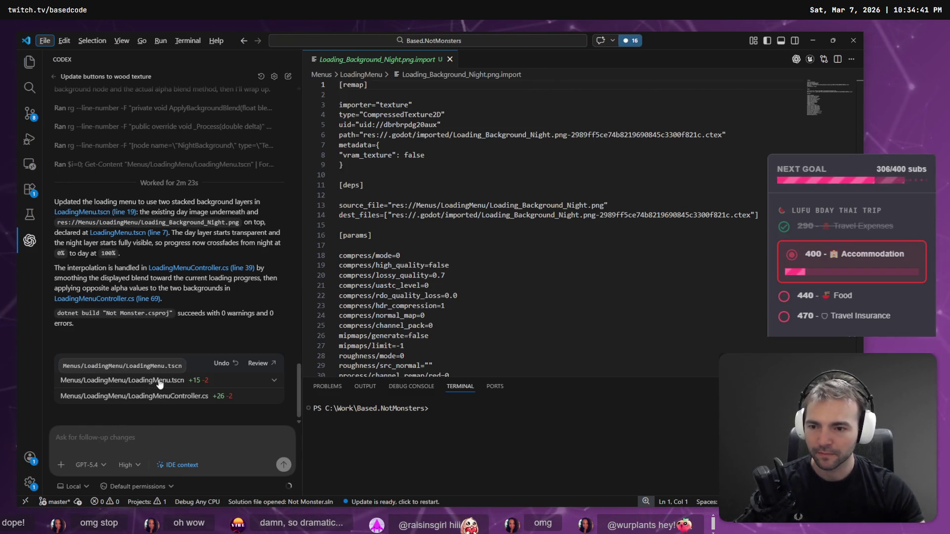
left_click(149, 396)
scroll(165, 349, "down", 10)
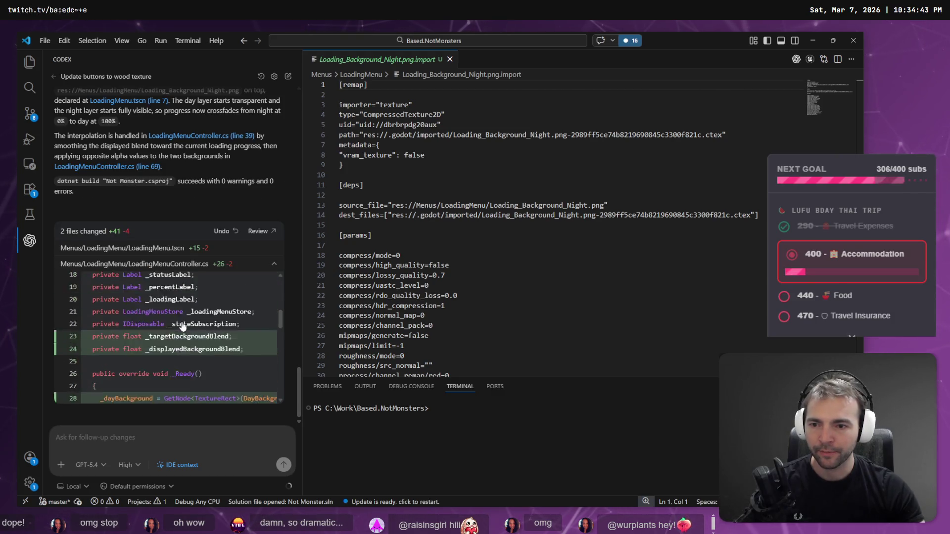
scroll(169, 317, "up", 1)
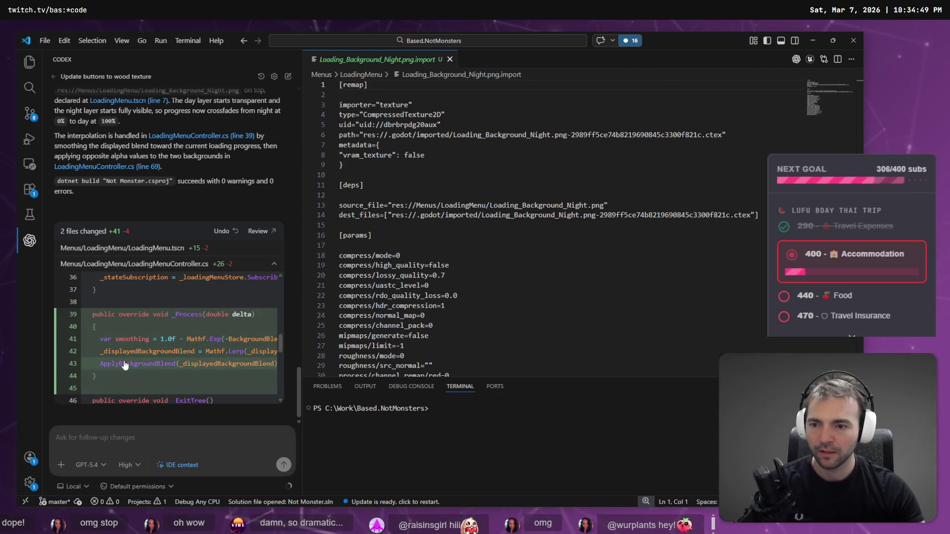
scroll(138, 354, "down", 5)
scroll(139, 354, "down", 3)
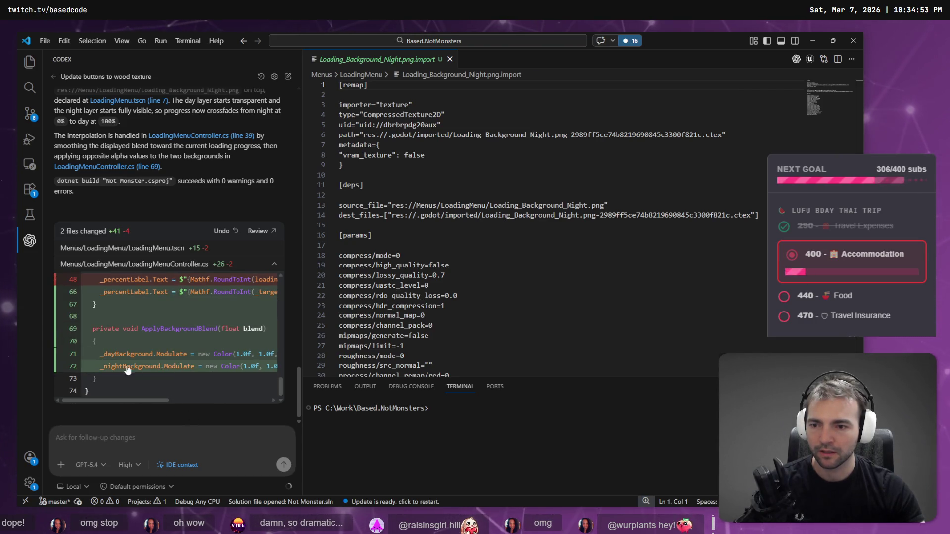
key("alt+Tab")
key("alt+Tab")
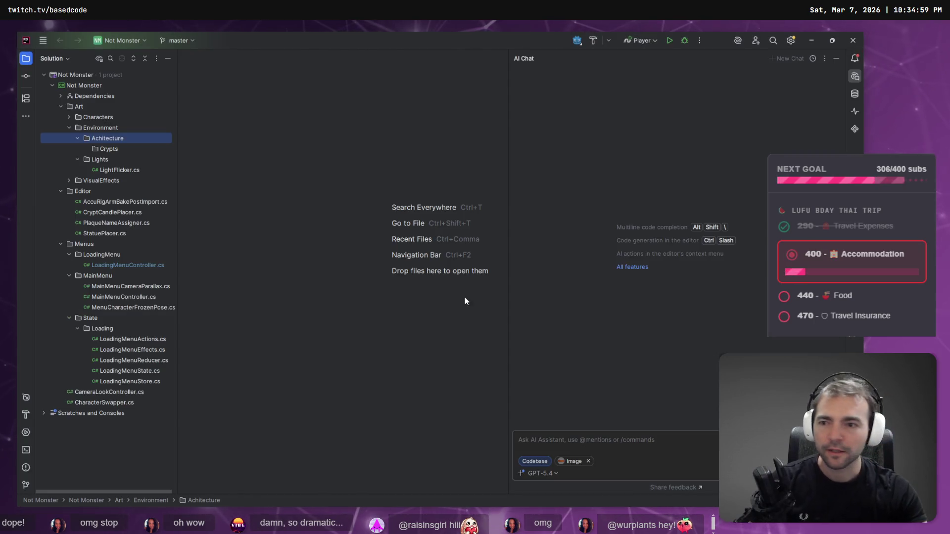
- Open LoadingMenuController.cs in Rider with AI Chat hidden and read its field declarations
left_click(127, 265)
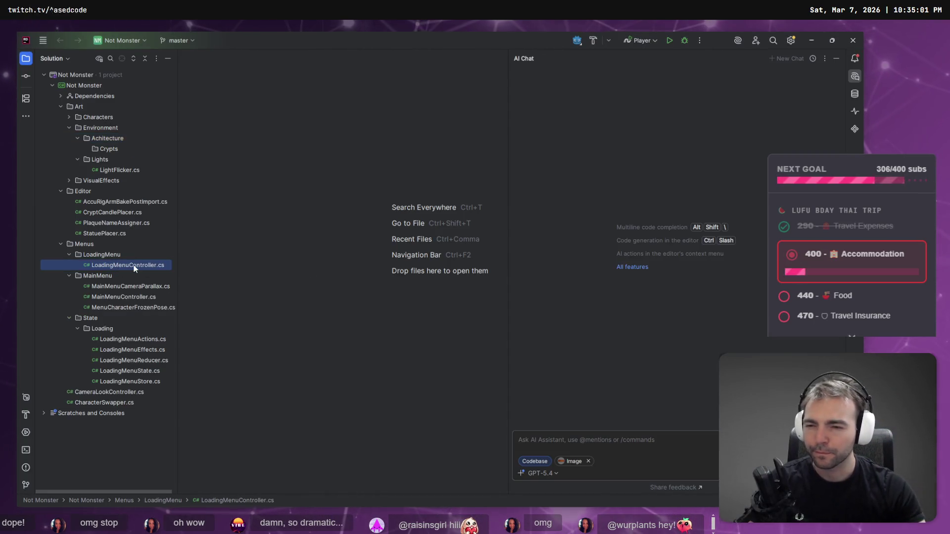
key("Return")
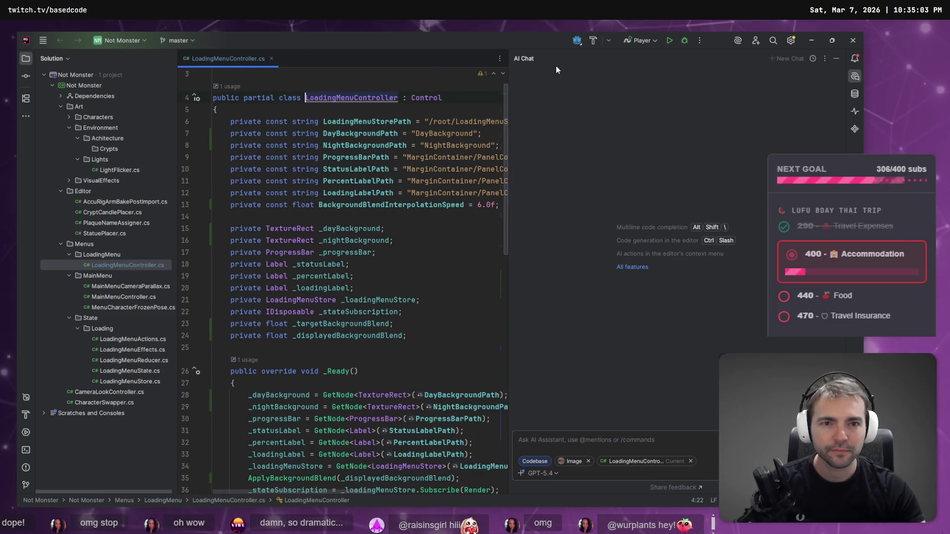
left_click(836, 58)
left_click(475, 229)
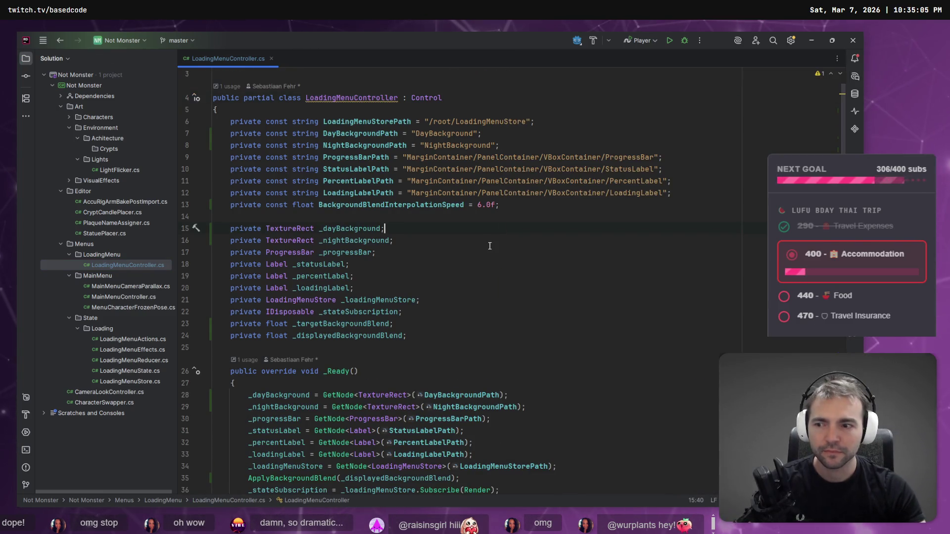
scroll(465, 239, "down", 9)
scroll(465, 239, "down", 6)
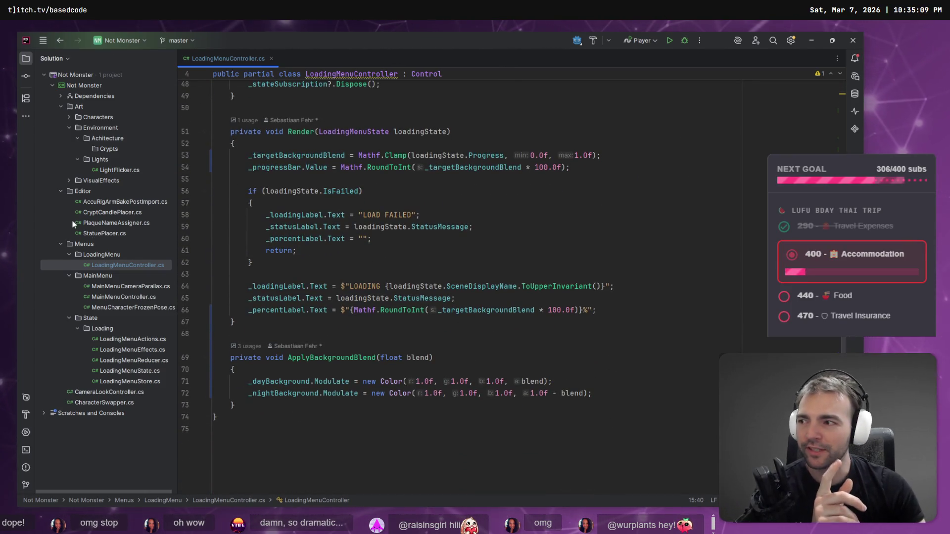
- Review the ApplyBackgroundBlend method and follow its usages to the call in _Process
left_click(559, 405)
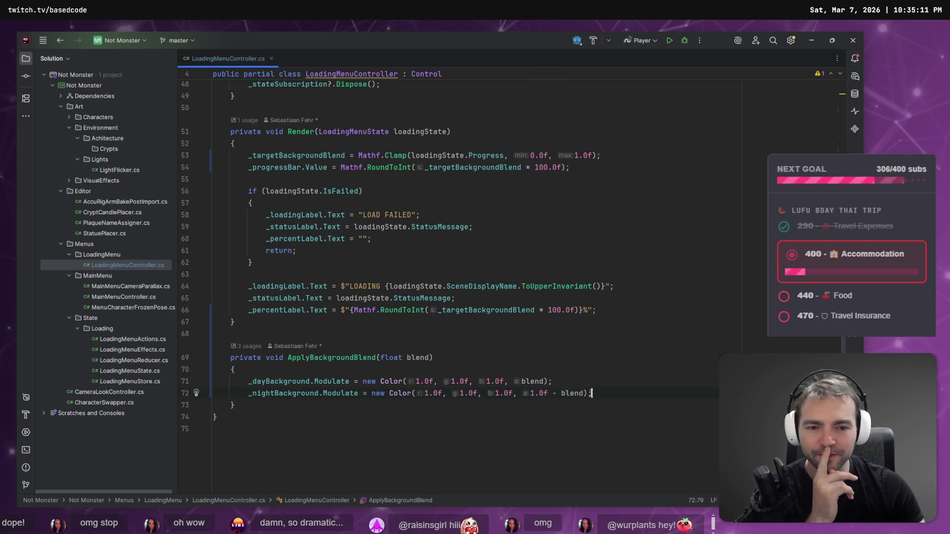
left_click(578, 386)
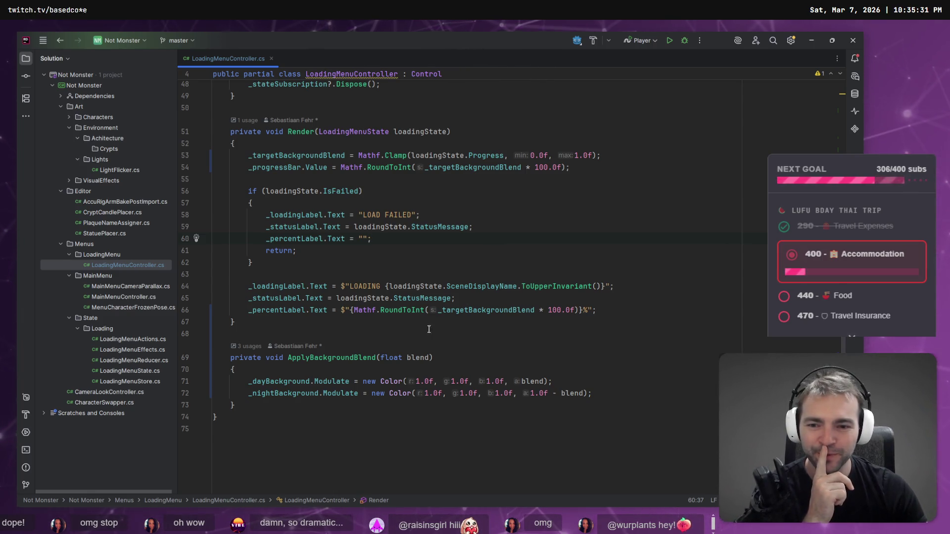
scroll(404, 383, "up", 3)
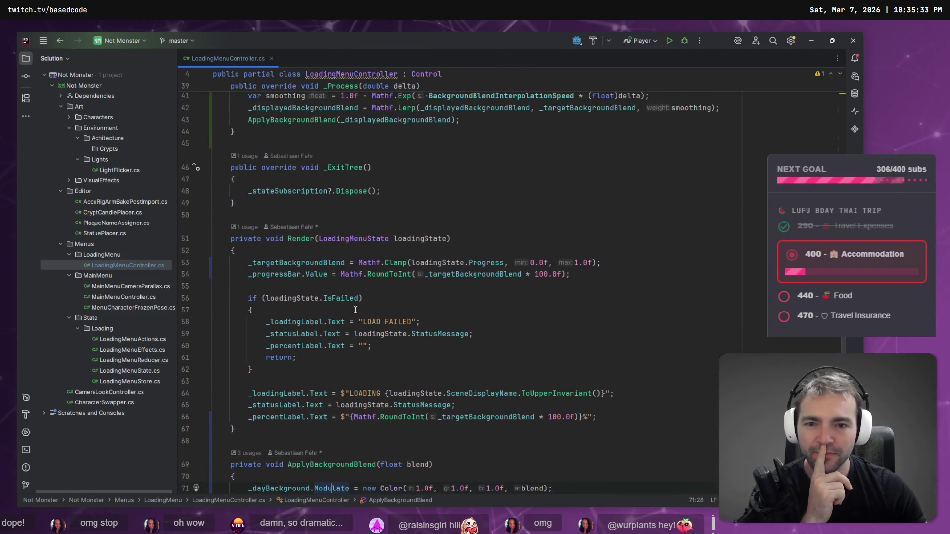
scroll(321, 346, "down", 1)
left_click(328, 449)
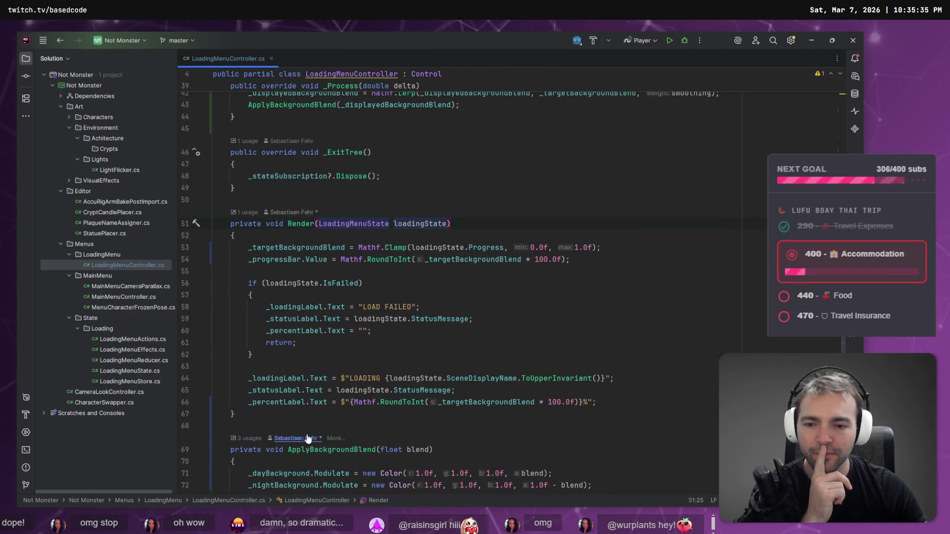
left_click(250, 438)
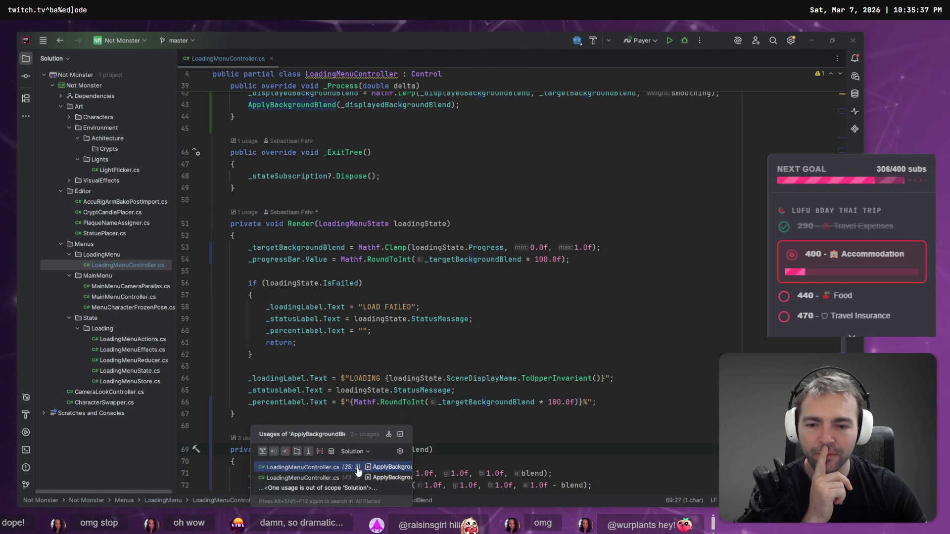
left_click(398, 478)
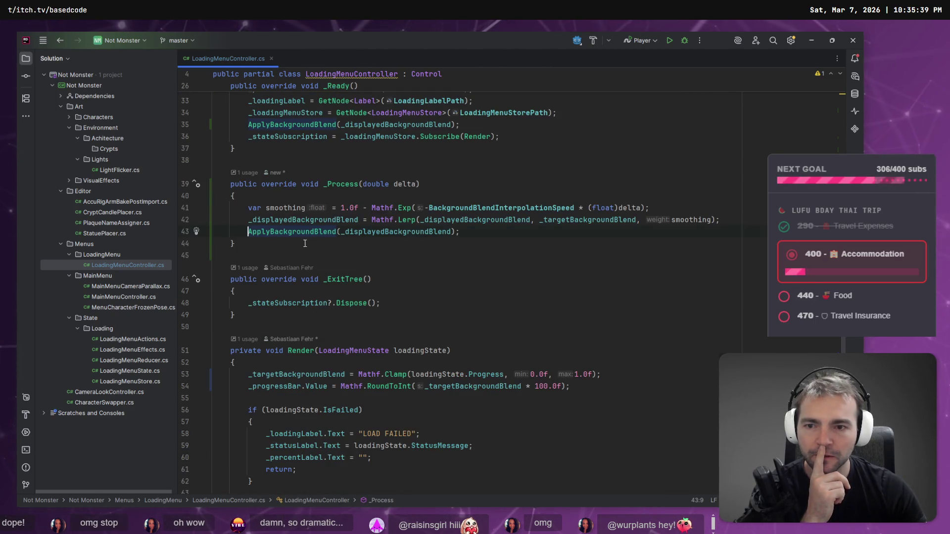
scroll(317, 234, "up", 3)
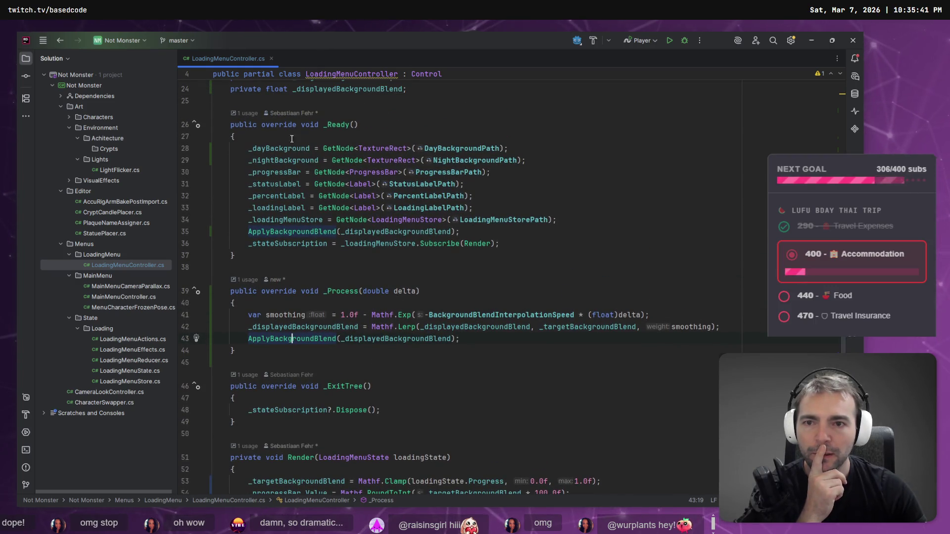
scroll(274, 325, "down", 8)
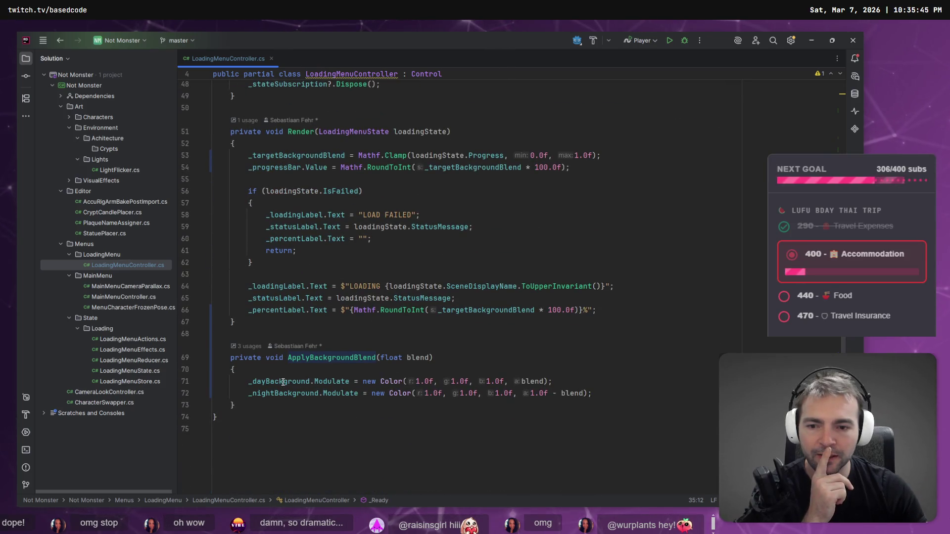
- Inspect the _dayBackground modulate line and blend parameter, rechecking ApplyBackgroundBlend's usages
left_click(280, 382)
left_click(421, 357)
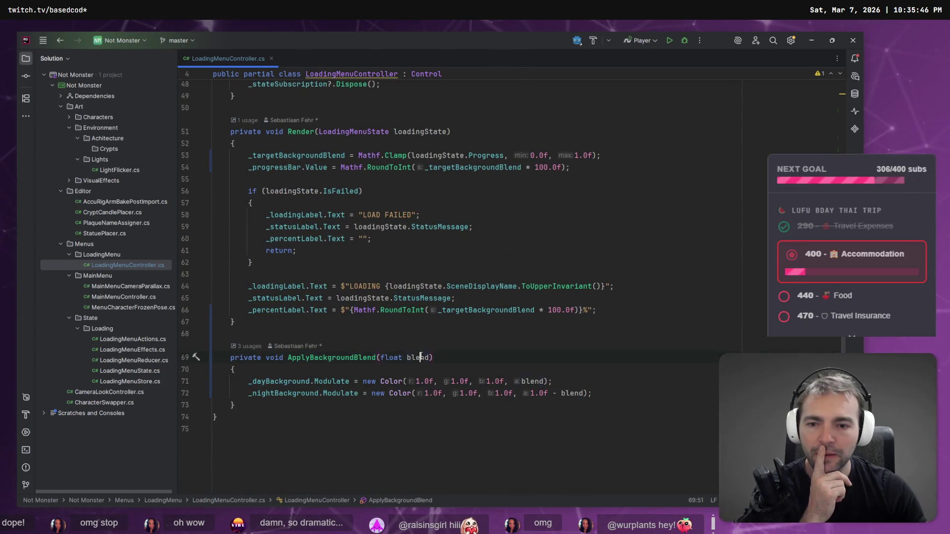
left_click(263, 346)
left_click(598, 324)
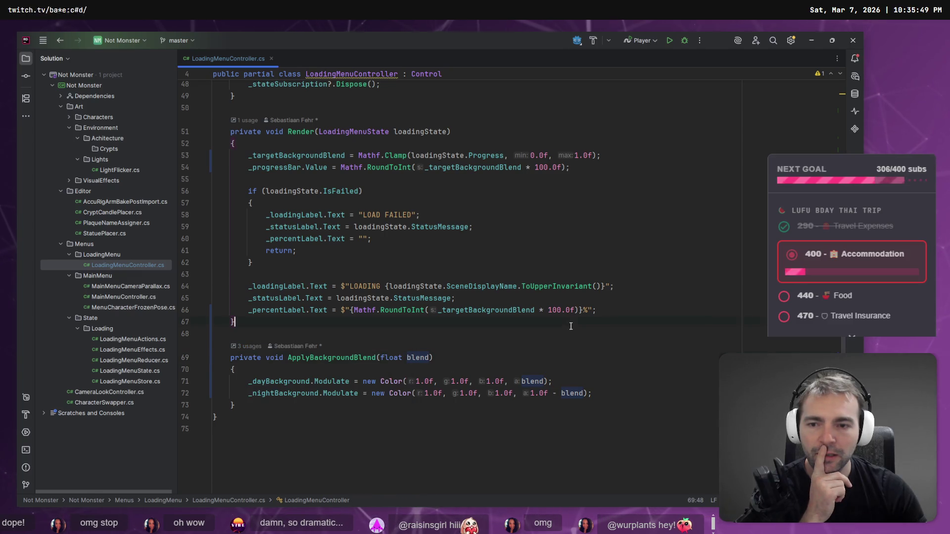
scroll(597, 337, "up", 2)
scroll(597, 337, "up", 3)
scroll(495, 248, "down", 4)
left_click(414, 167)
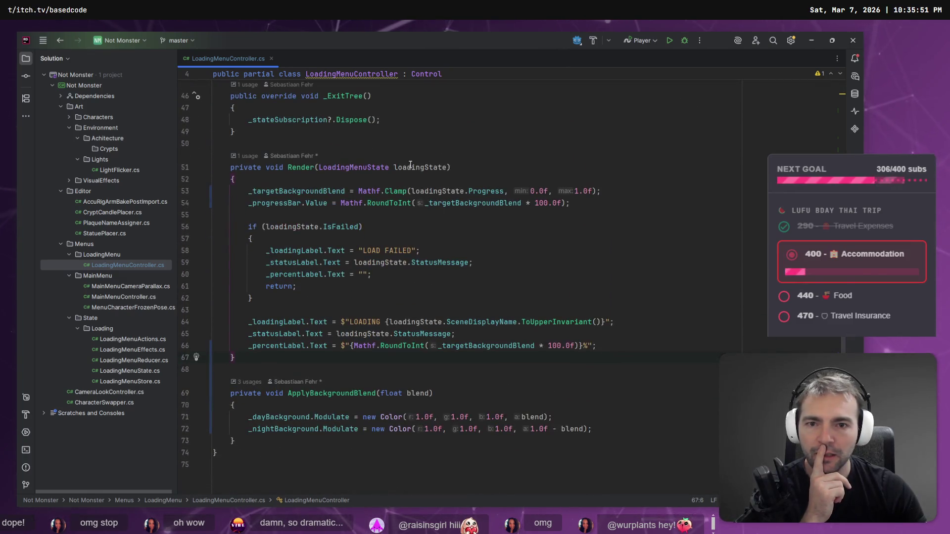
left_click(414, 167)
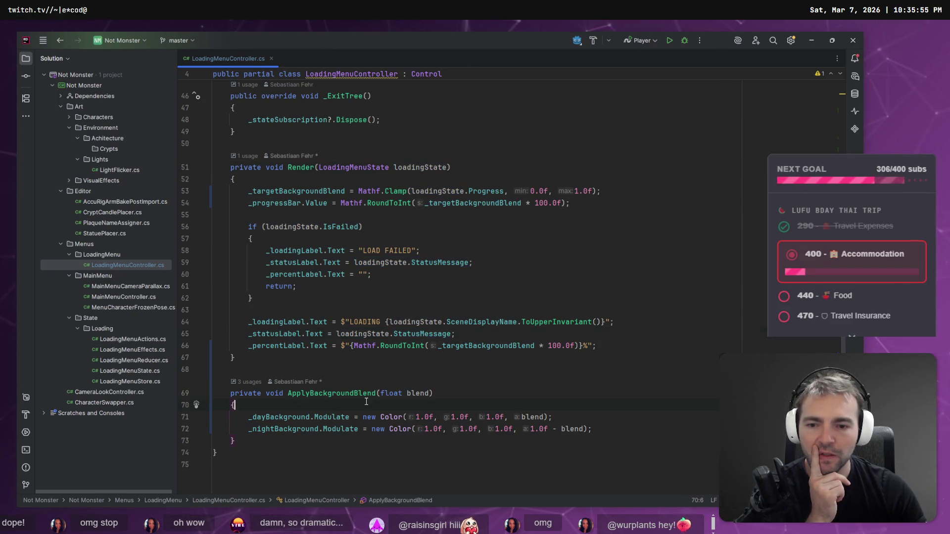
- Examine the night background line and _displayedBackgroundBlend on line 43, then return to VS Code
left_click(291, 429)
scroll(325, 286, "up", 6)
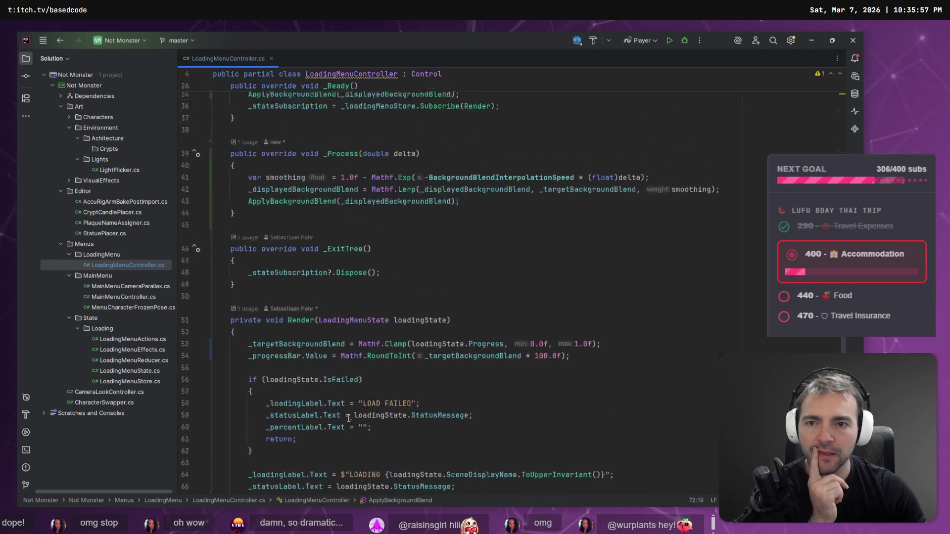
scroll(379, 303, "up", 4)
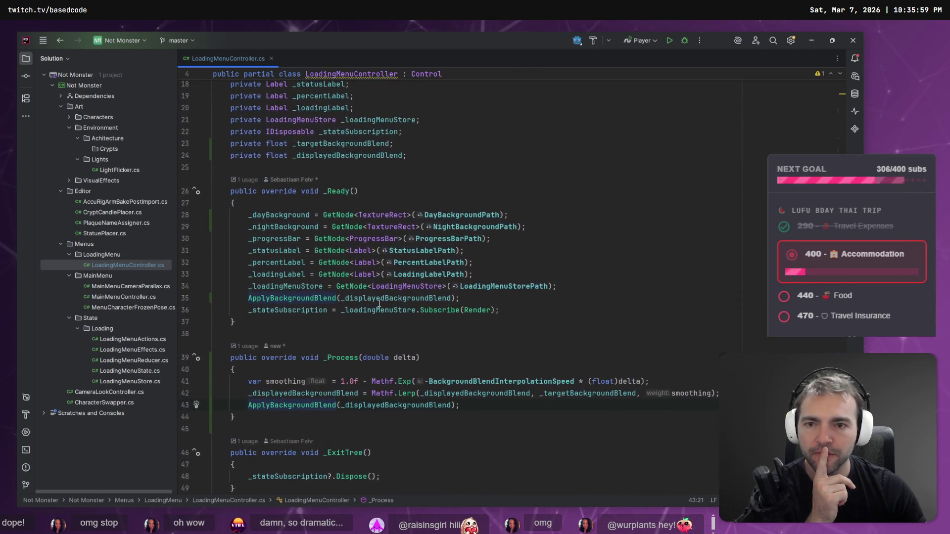
scroll(379, 303, "down", 6)
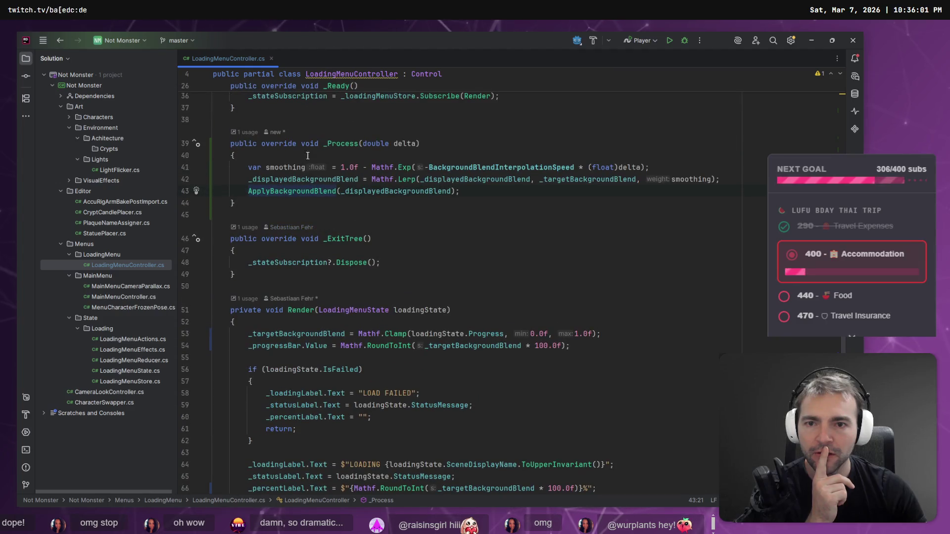
left_click(362, 192)
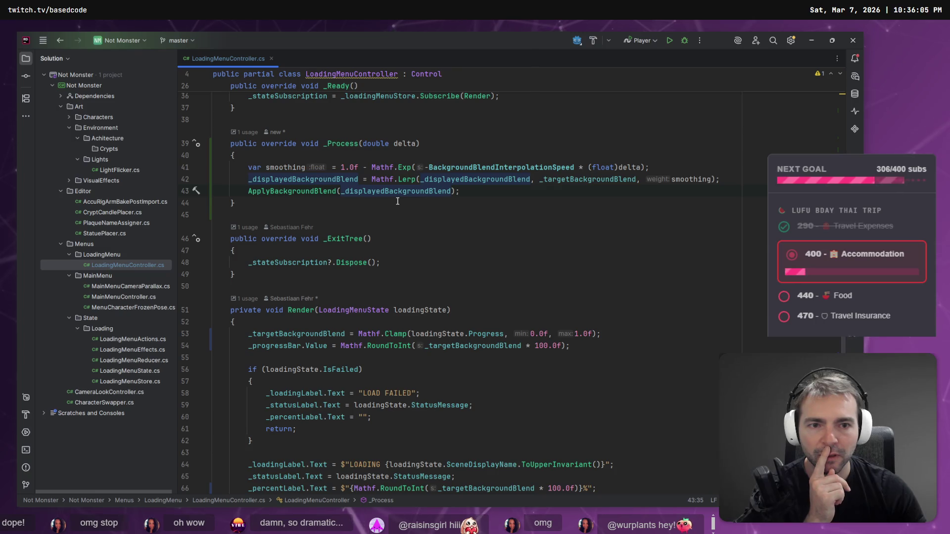
scroll(327, 202, "down", 1)
key("ctrl+Left")
key("ctrl+Left")
key("ctrl+Left")
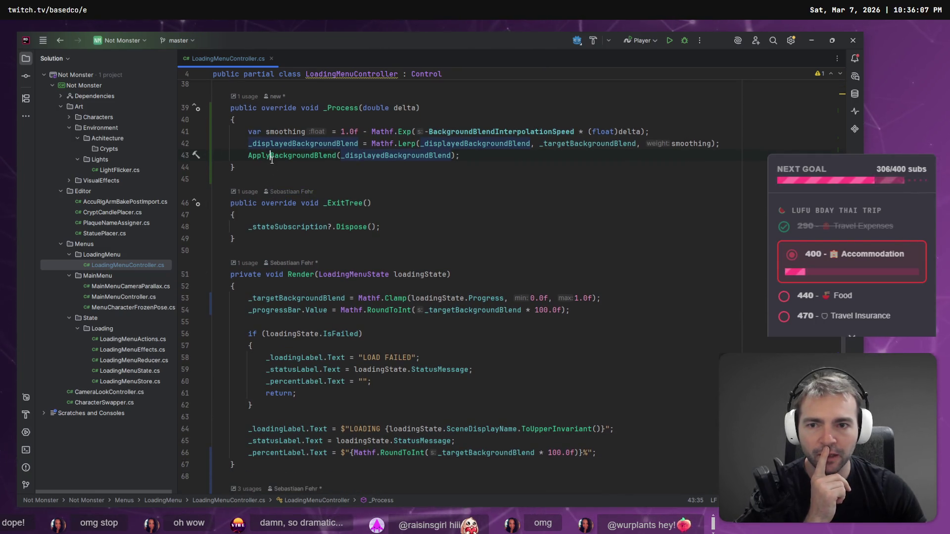
scroll(358, 237, "down", 3)
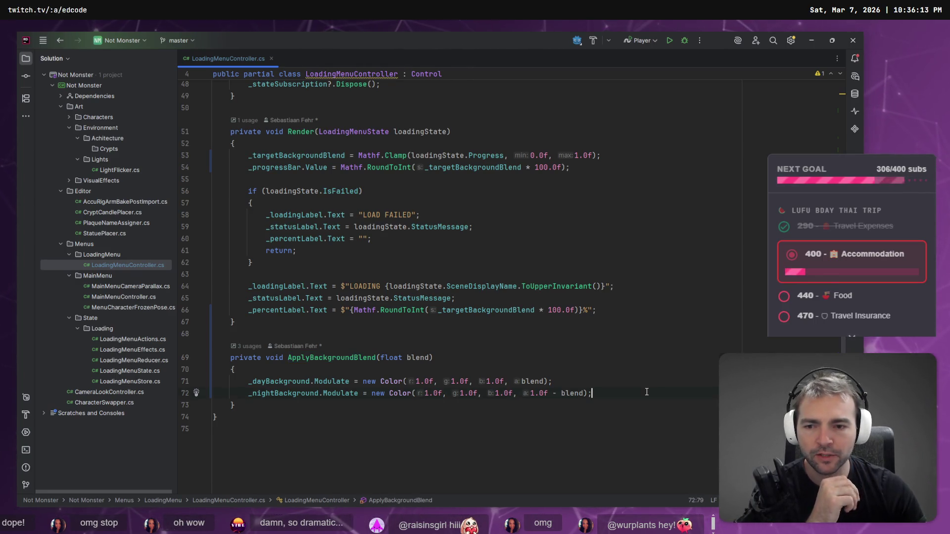
key("alt+Tab")
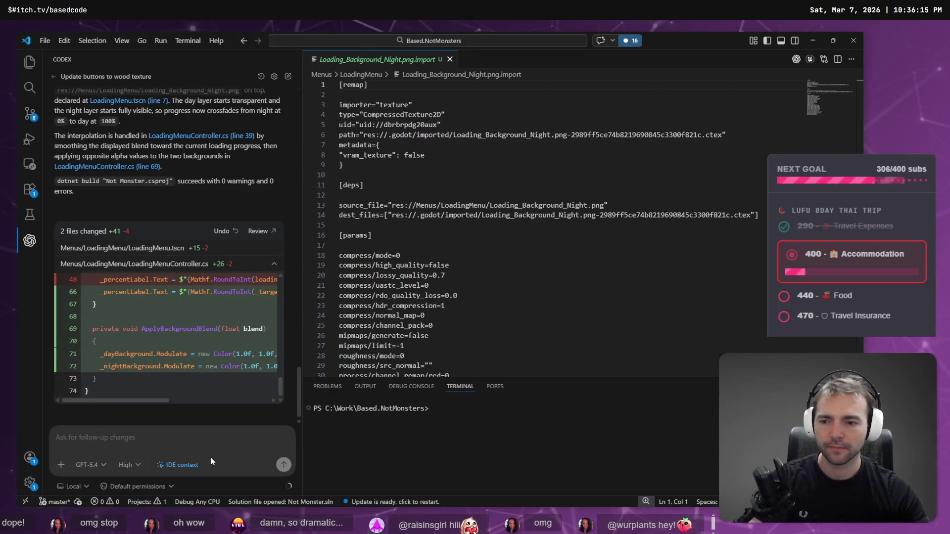
- Ask Codex why the crossfade code looks right but isn't working, correcting a misheard word to 'code'
left_click(150, 440)
key("super+h")
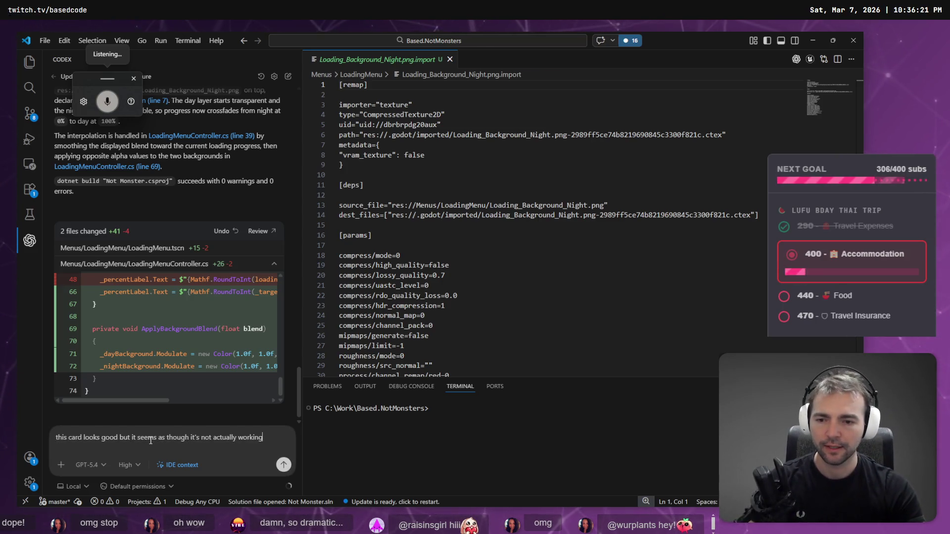
key("ctrl+Right")
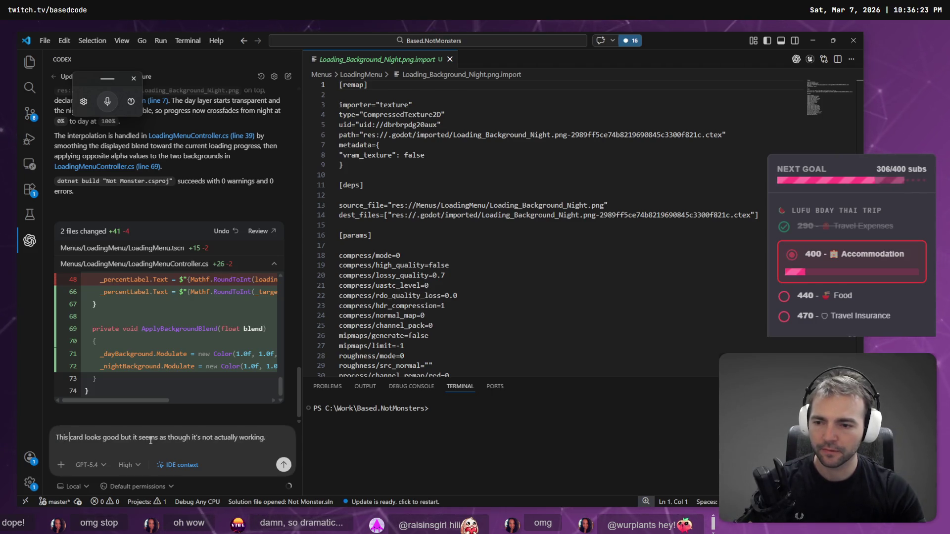
key("ctrl+shift+Right")
type("code")
key("End")
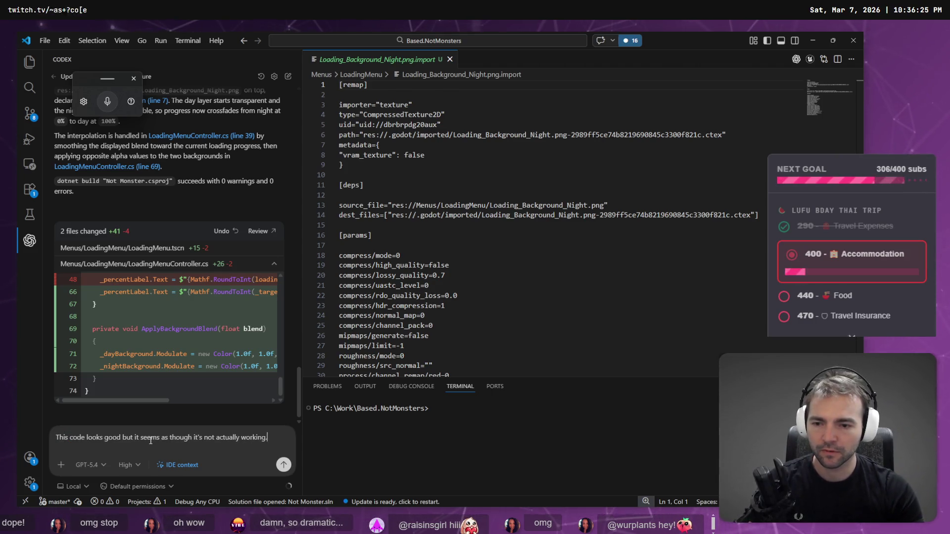
key("super+h")
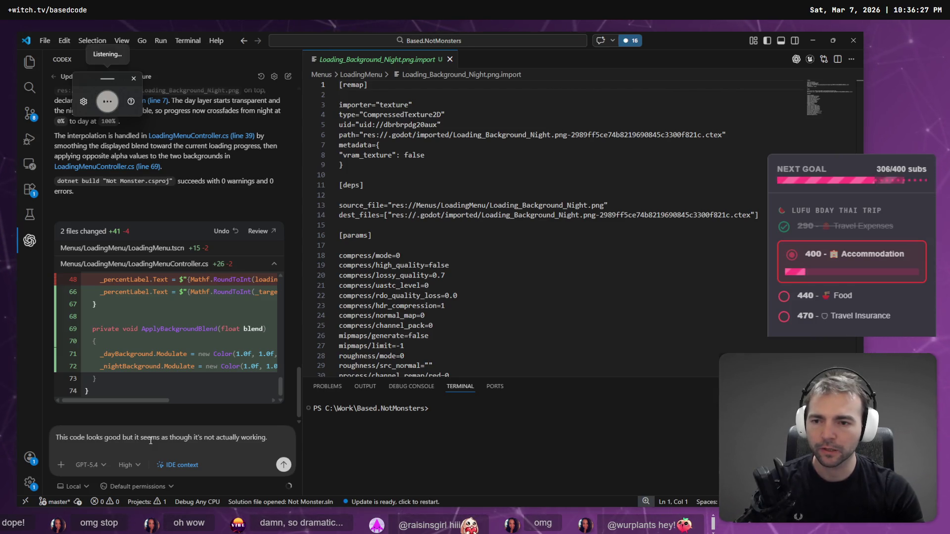
type("?")
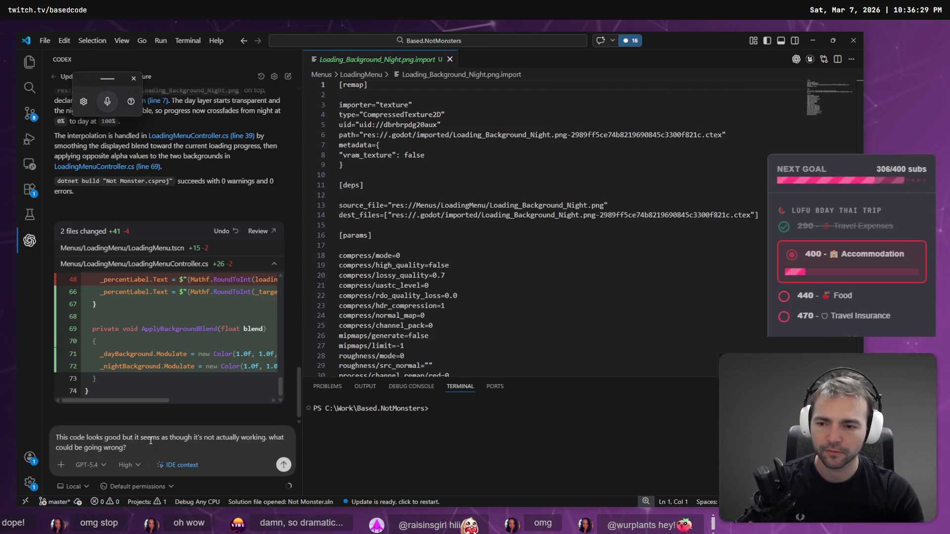
key("Return")
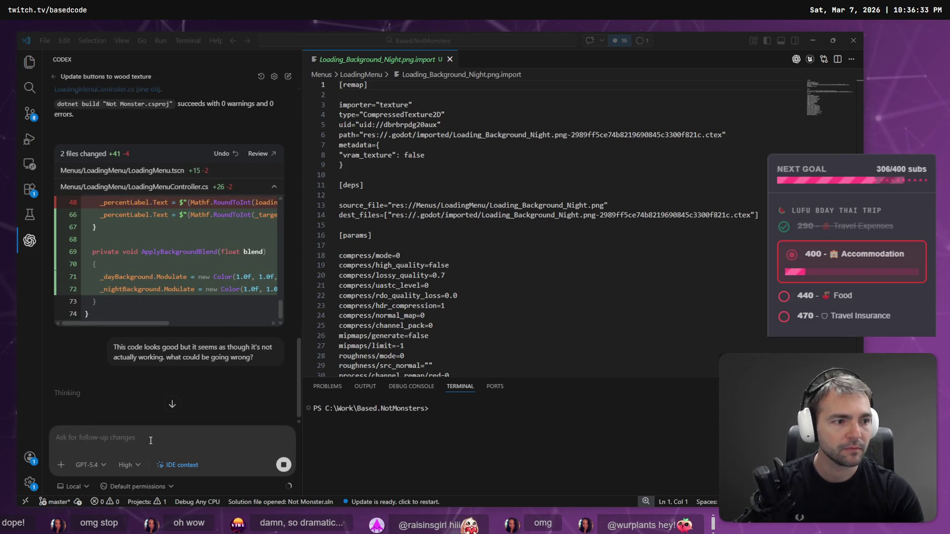
key("alt+Tab")
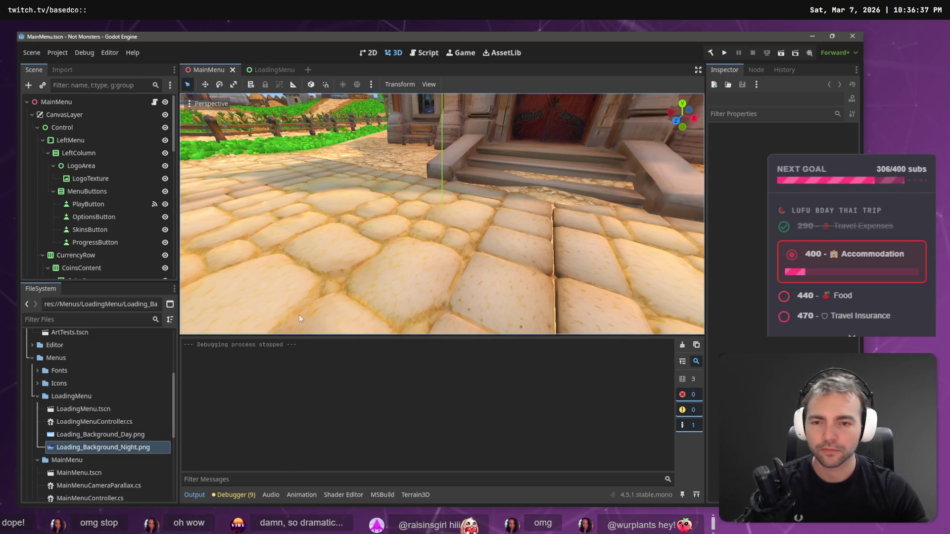
- Look over the LoadingMenu scene's DayBackground and NightBackground layers, then go back to MainMenu
left_click(271, 68)
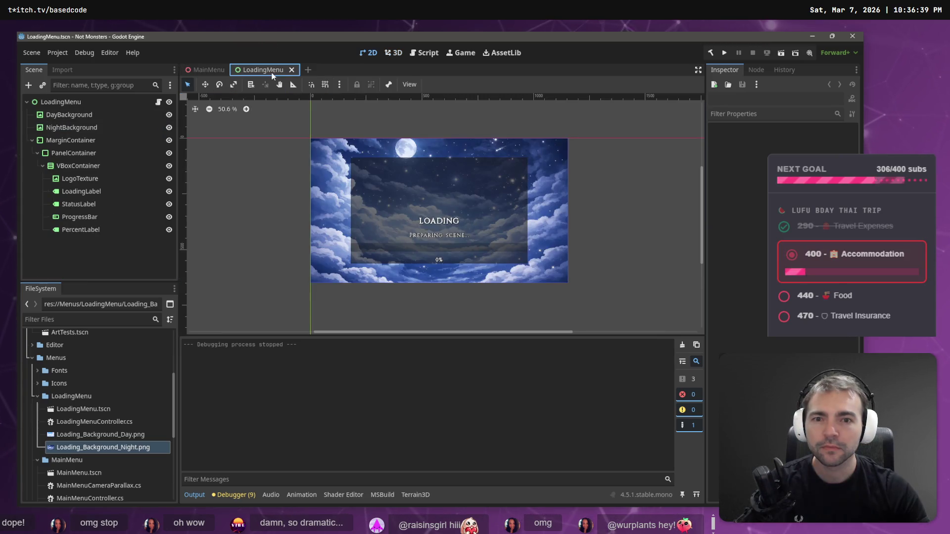
left_click(204, 71)
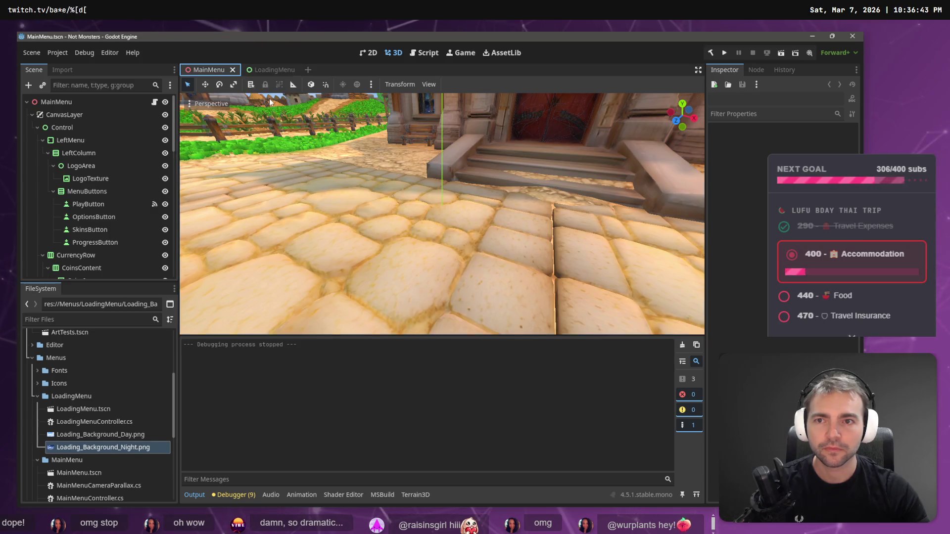
key("alt+Tab")
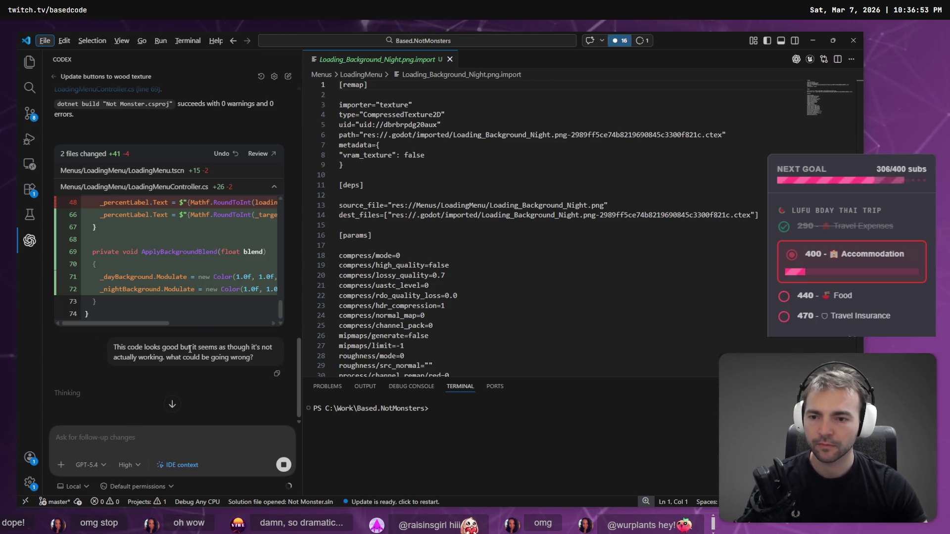
key("alt")
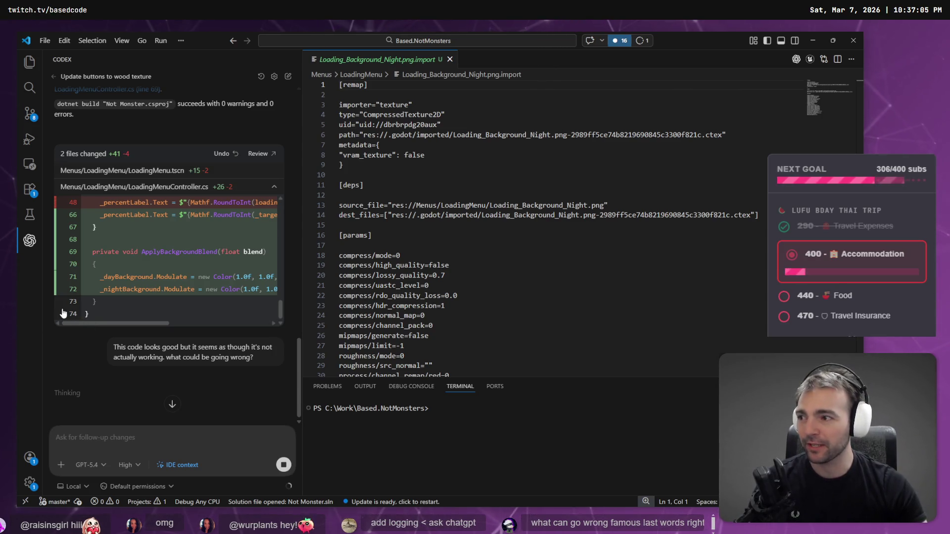
key("alt+Tab")
key("alt+Tab")
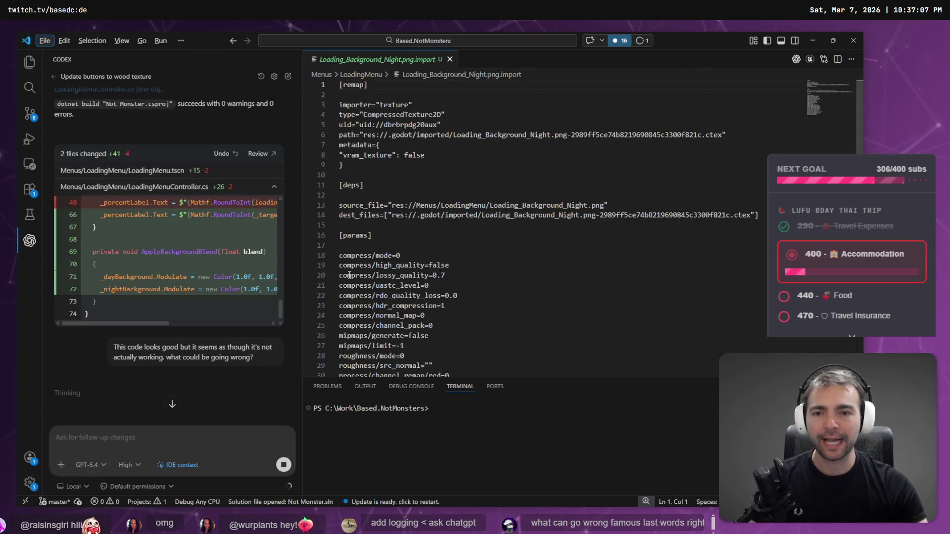
key("alt+Tab")
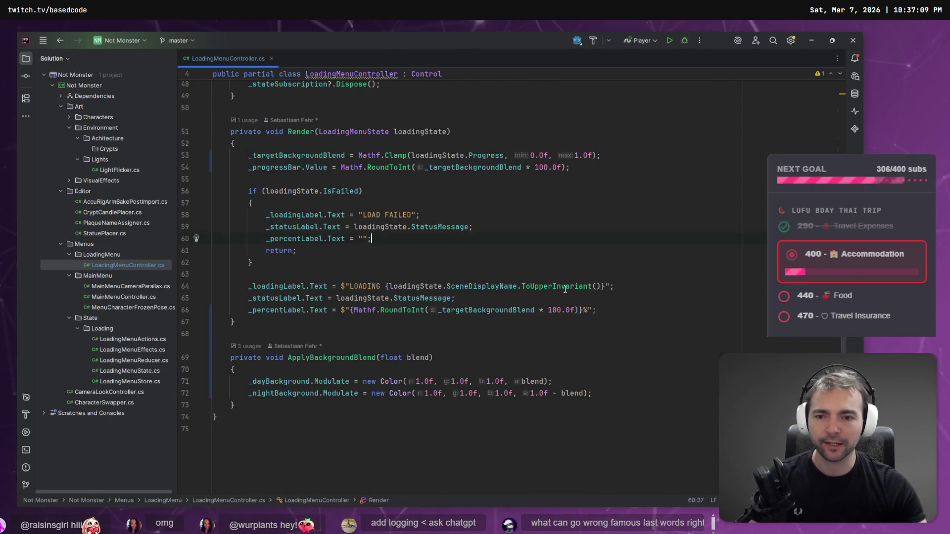
scroll(565, 289, "up", 10)
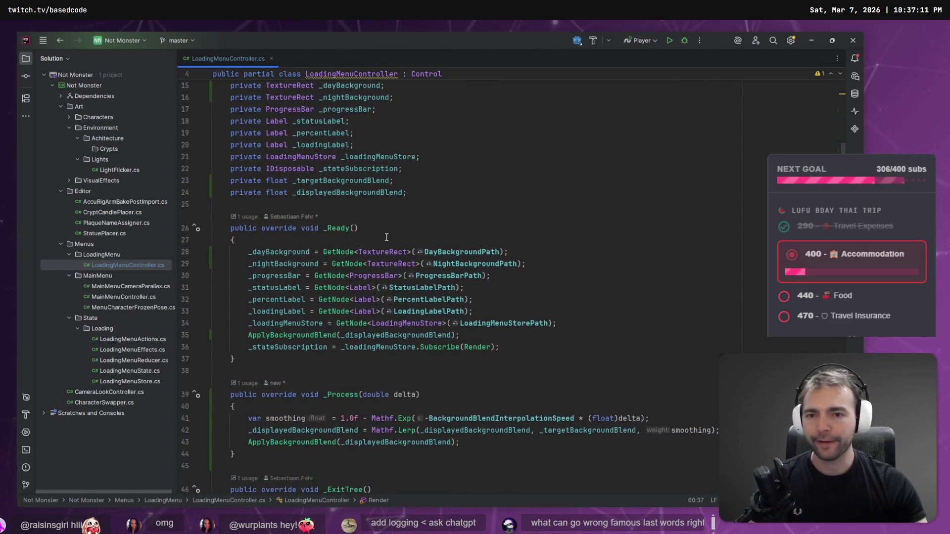
left_click_drag(358, 228, 210, 231)
left_click(318, 335)
scroll(336, 331, "down", 2)
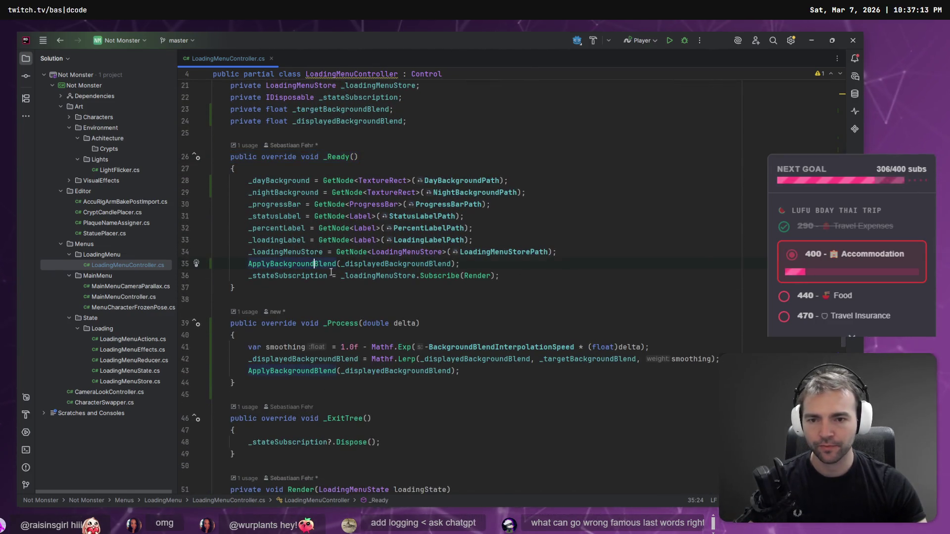
left_click_drag(324, 323, 420, 323)
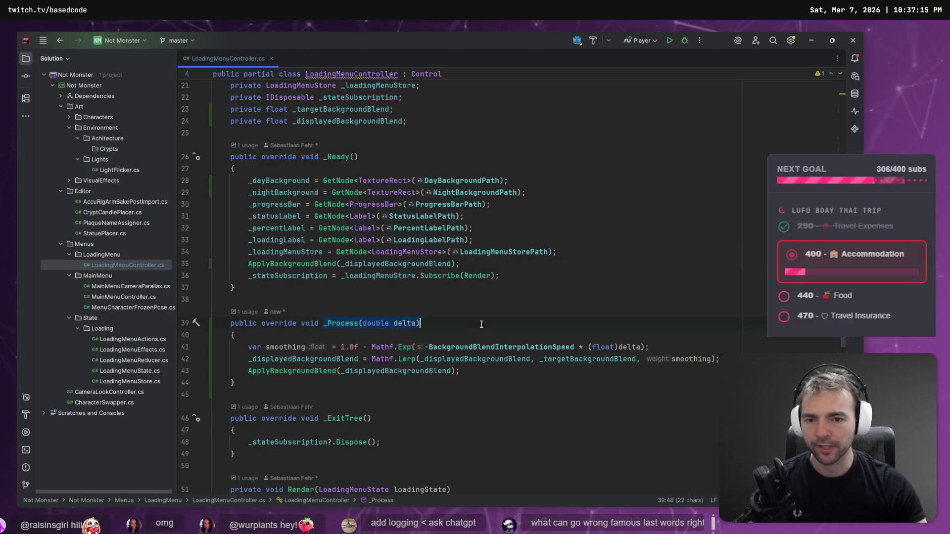
scroll(306, 283, "down", 3)
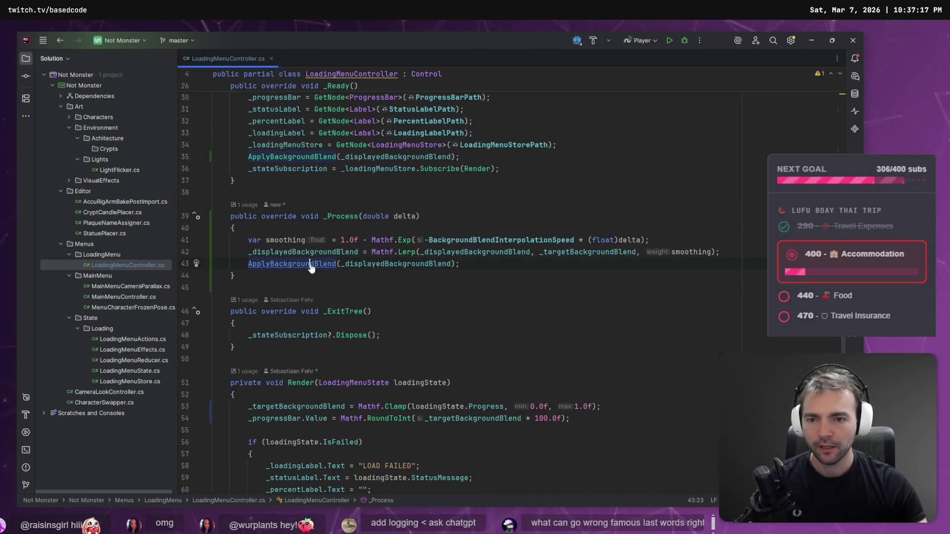
left_click(311, 265, "ctrl")
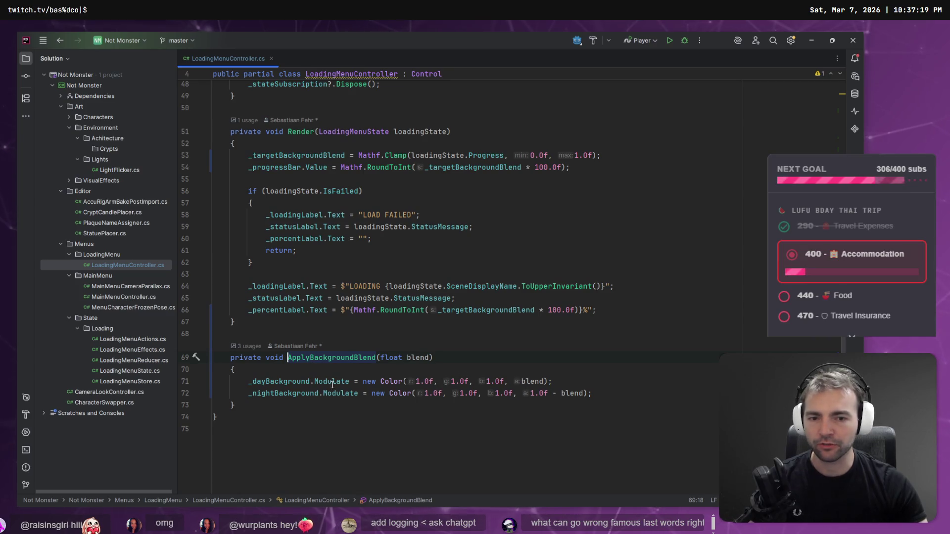
scroll(332, 385, "up", 11)
scroll(306, 433, "down", 2)
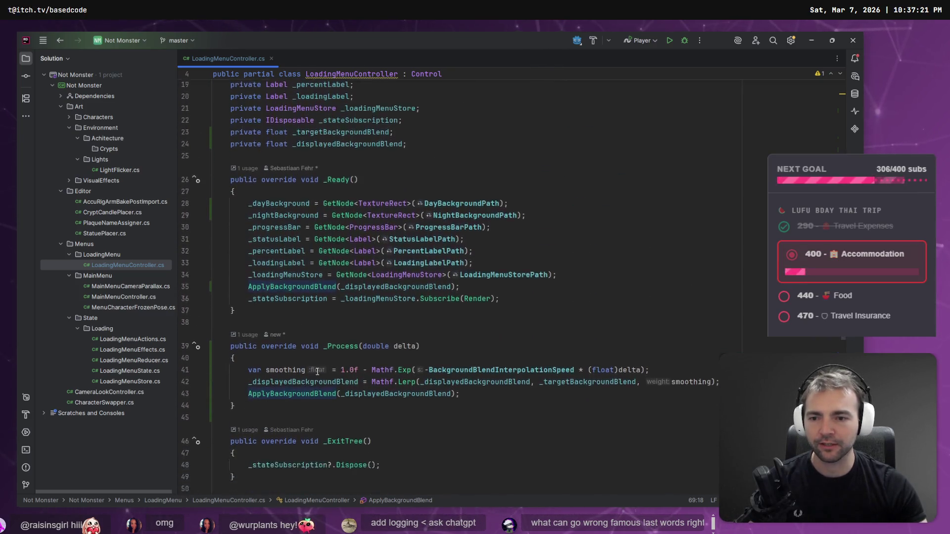
scroll(471, 305, "up", 7)
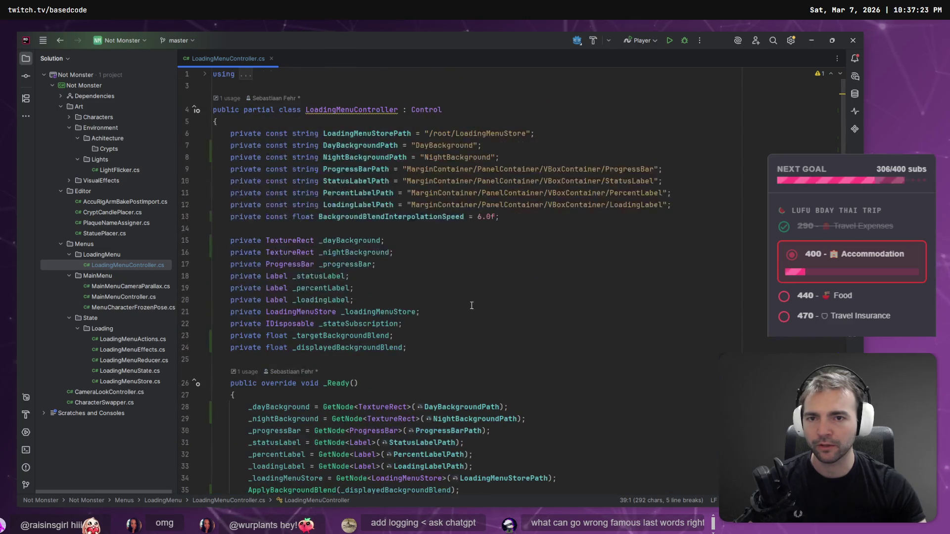
scroll(322, 312, "down", 7)
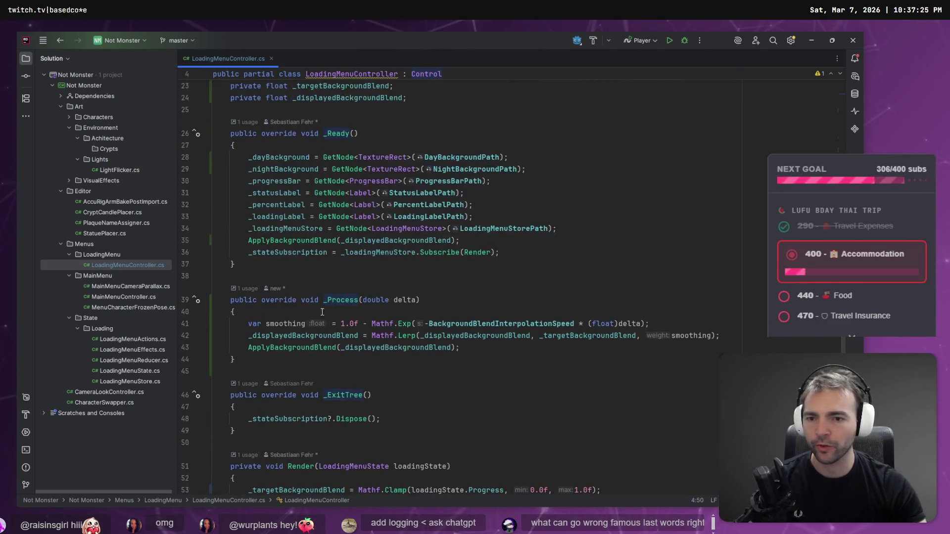
scroll(348, 322, "down", 4)
left_click_drag(225, 174, 304, 208)
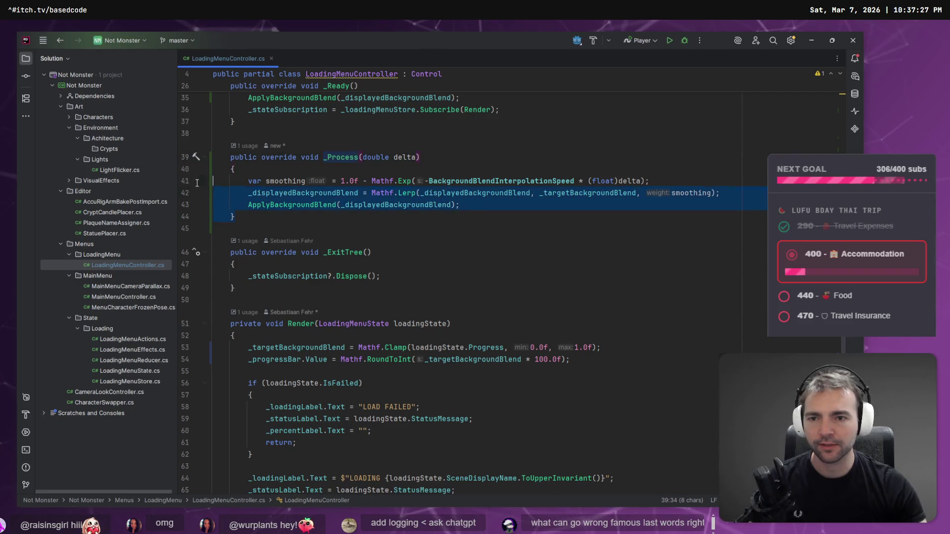
left_click(304, 207, "ctrl")
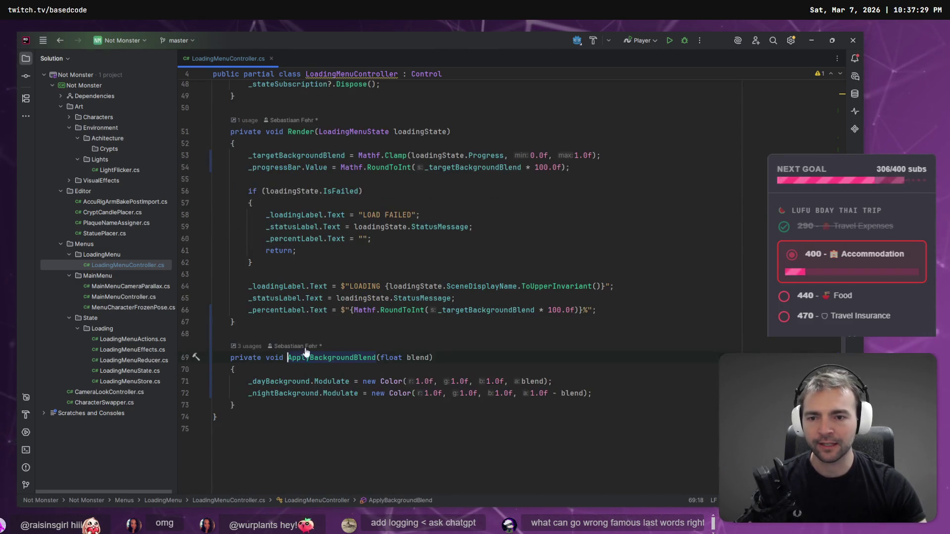
left_click_drag(627, 399, 218, 380)
left_click(454, 394)
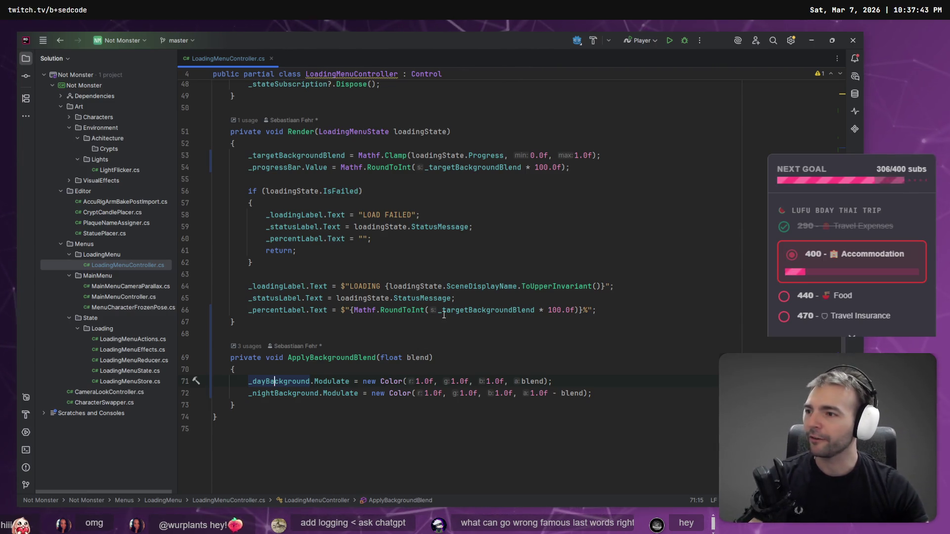
- Read Codex's reply: the scene switches before the crossfade animates; try delay, logging, hardcoded blend
mouse_move(444, 314)
key("alt+Tab")
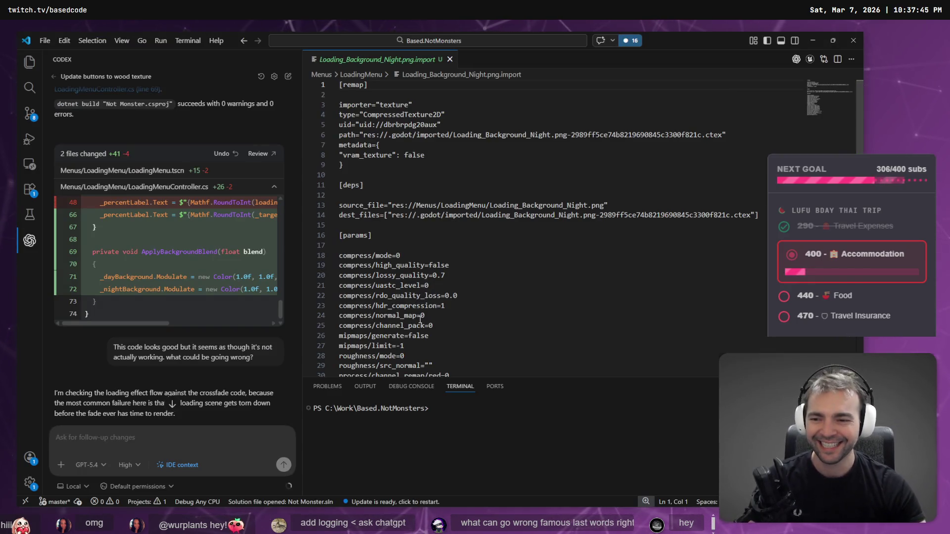
scroll(218, 348, "up", 3)
scroll(218, 348, "down", 10)
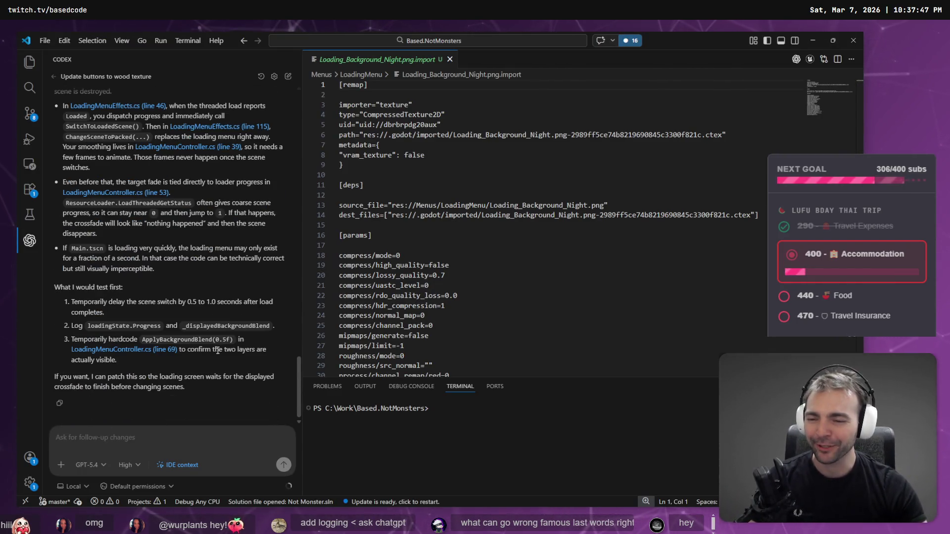
scroll(155, 378, "up", 5)
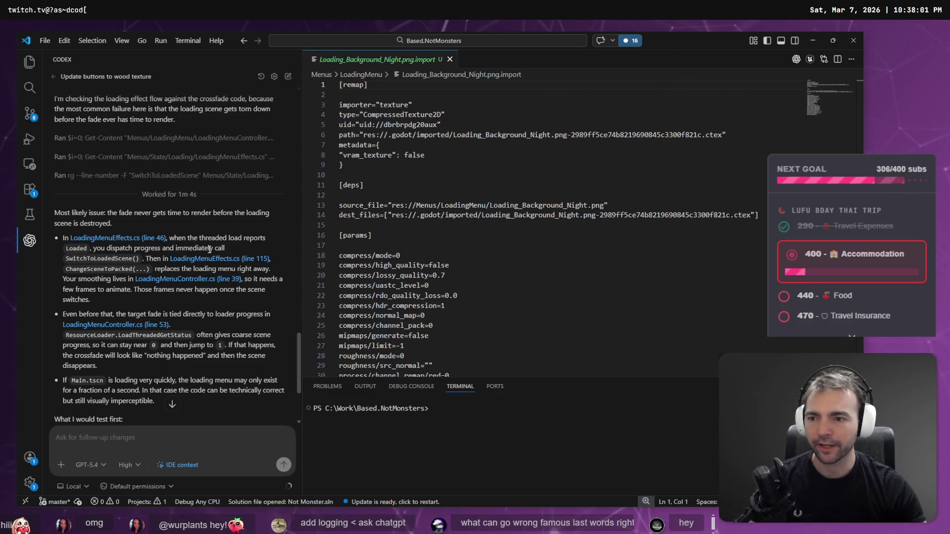
scroll(210, 249, "down", 2)
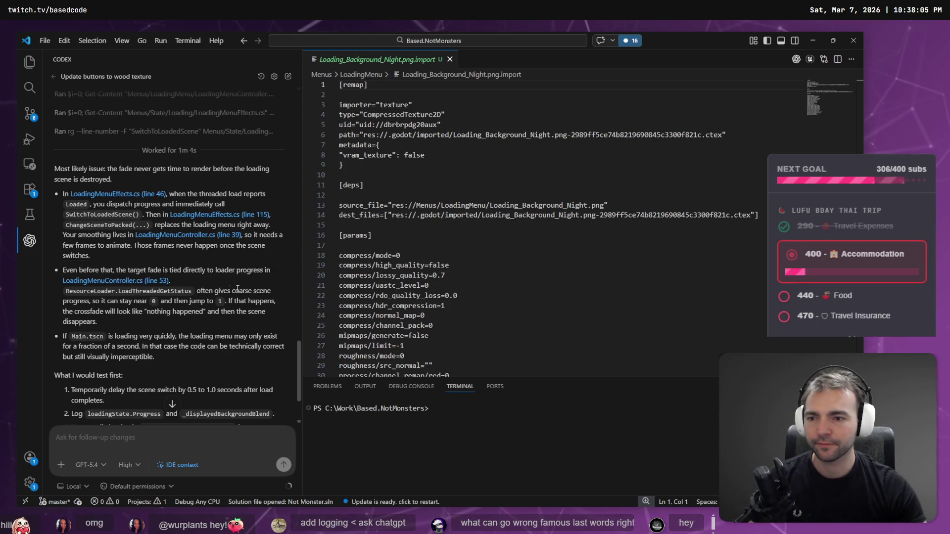
scroll(256, 296, "down", 4)
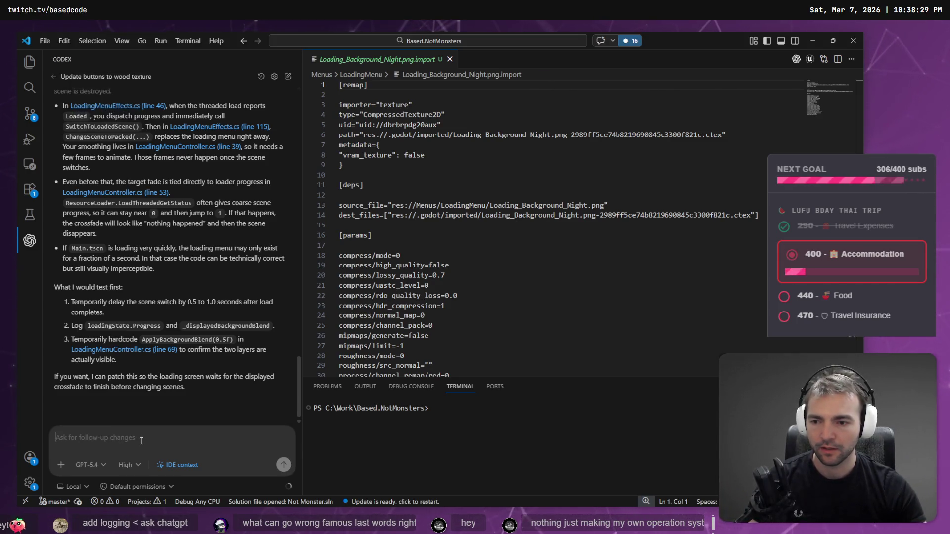
- Request a constant three-second day/night gradient from Codex, with other blending code commented out
key("super+h")
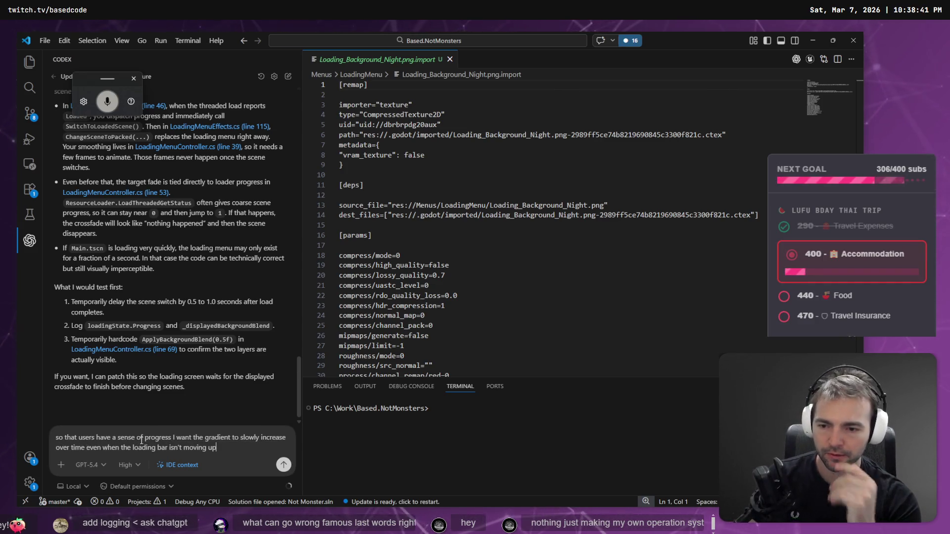
key("super+h")
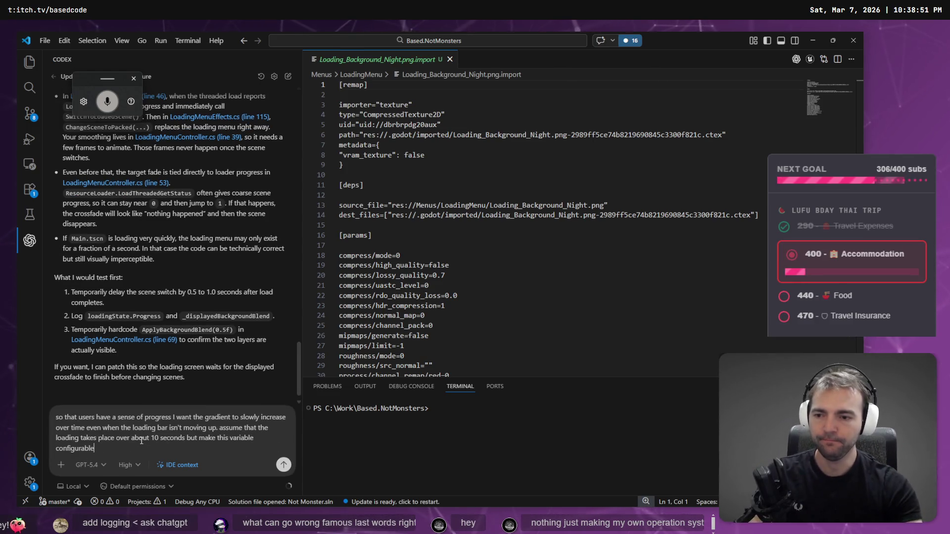
key("super+h")
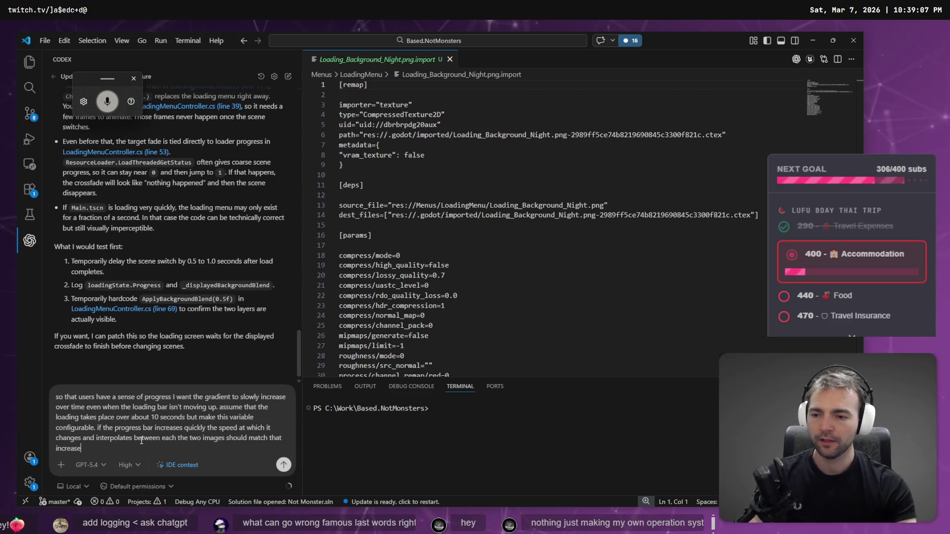
key("super+h")
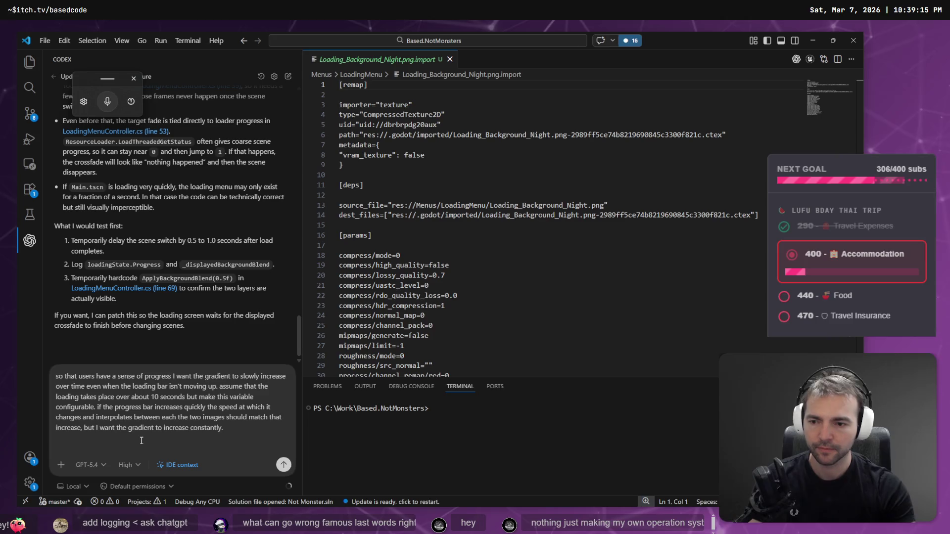
key("super+h")
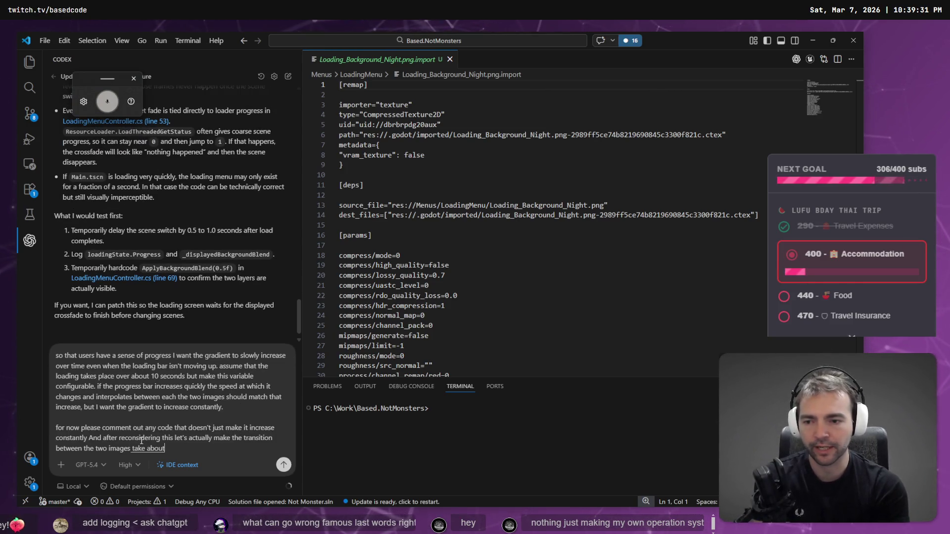
key("Return")
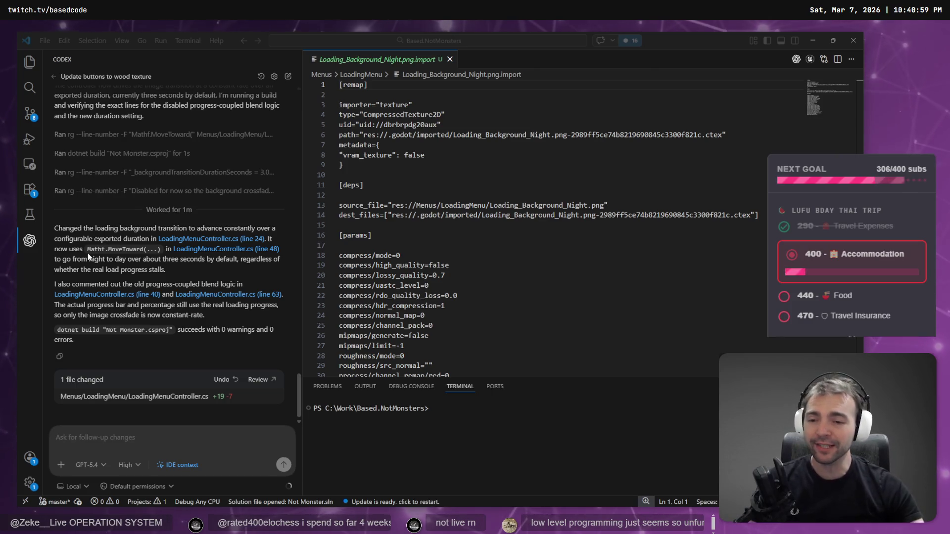
- Open Codex's edited LoadingMenuController.cs from the changed-files list
left_click(188, 397)
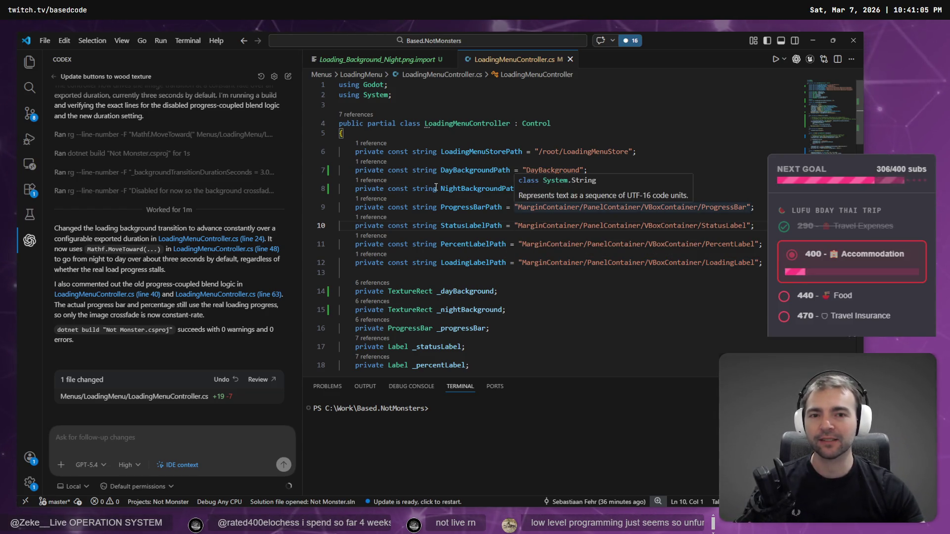
- Review the constant-rate MoveToward crossfade code in LoadingMenuController.cs, then return to the Godot editor
left_click(667, 185)
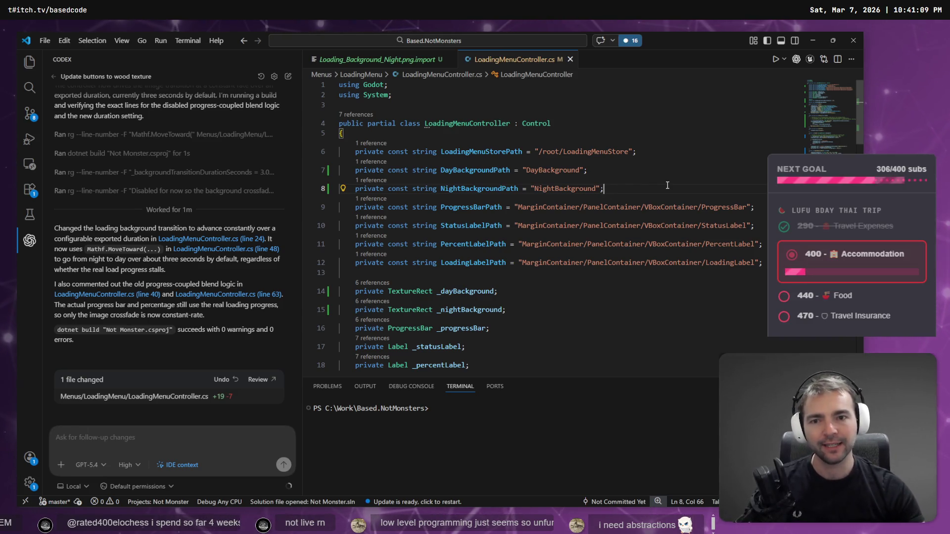
scroll(661, 188, "down", 3)
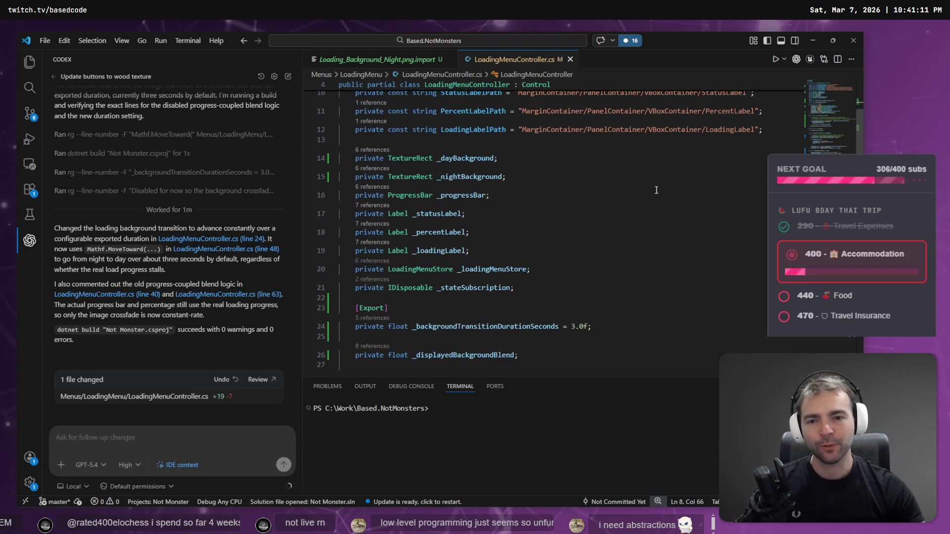
scroll(656, 190, "down", 5)
scroll(687, 232, "down", 2)
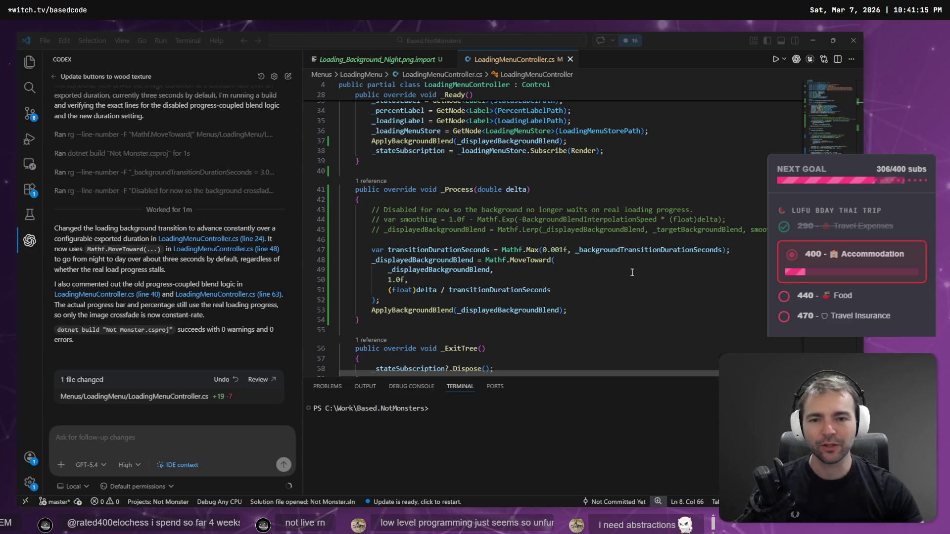
scroll(626, 261, "down", 7)
left_click(624, 259)
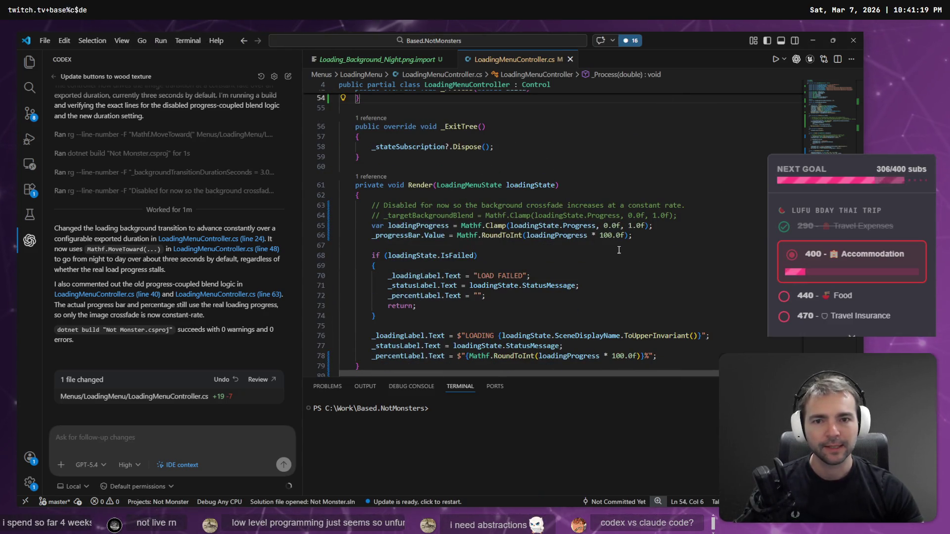
scroll(619, 249, "down", 2)
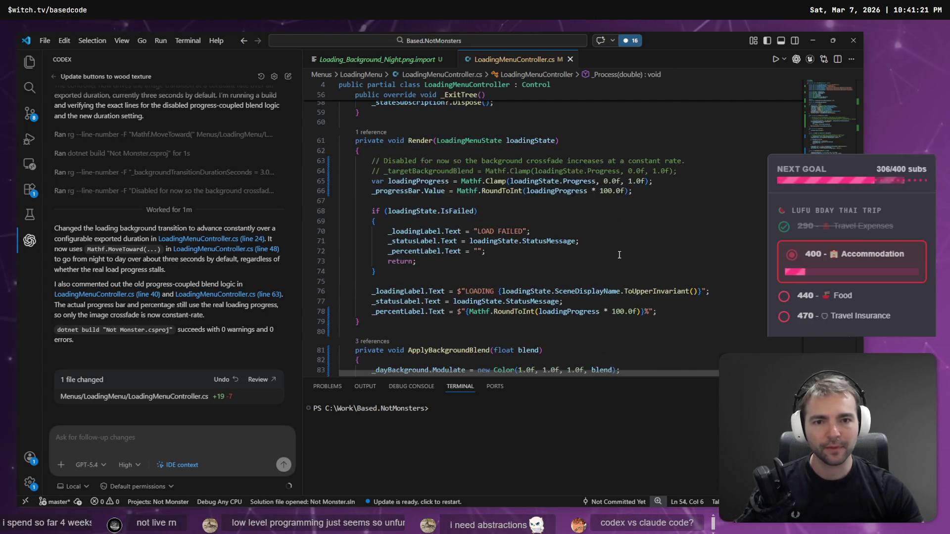
scroll(619, 255, "down", 3)
key("alt+Tab")
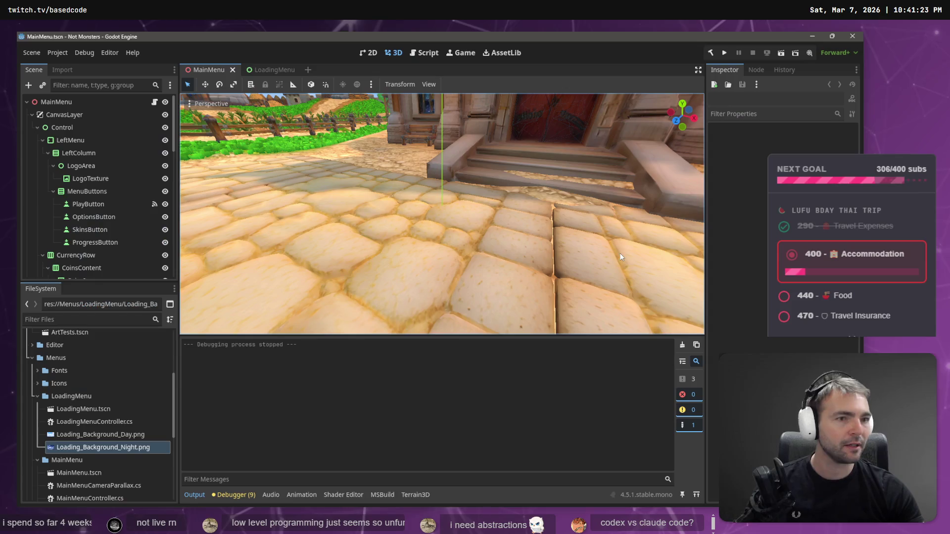
key("F5")
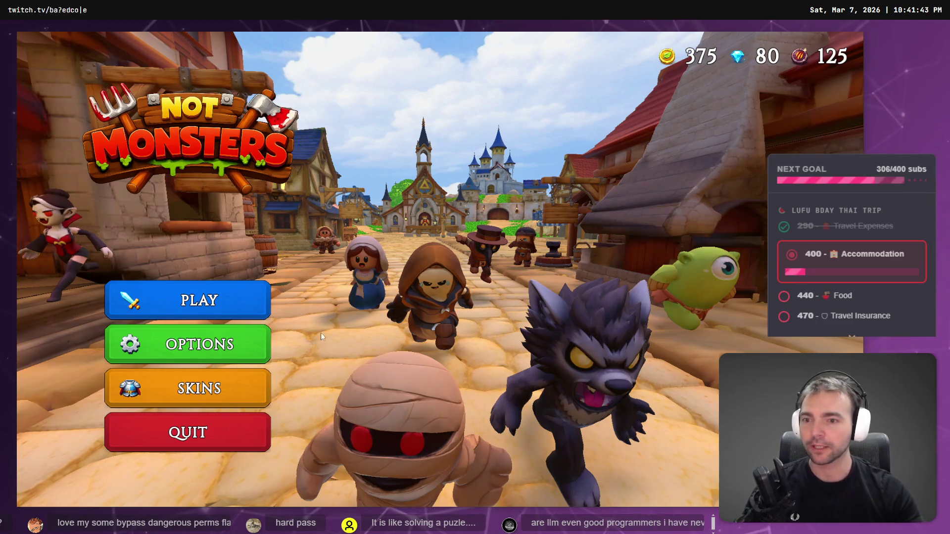
left_click(227, 295)
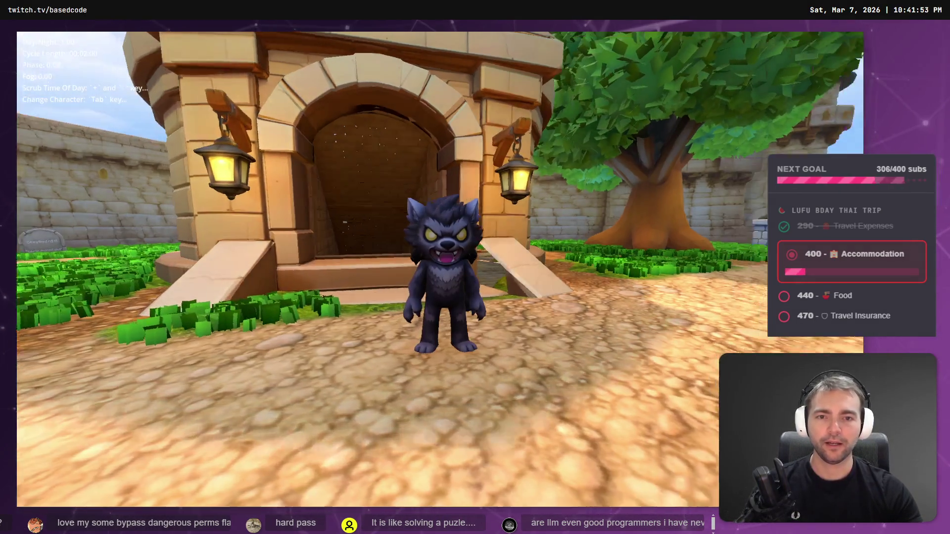
key("w")
key("d")
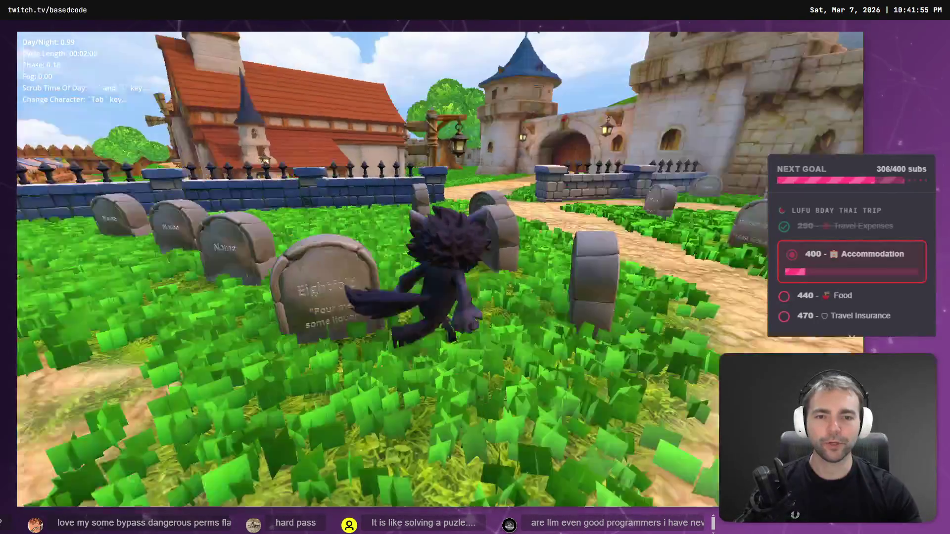
key("w")
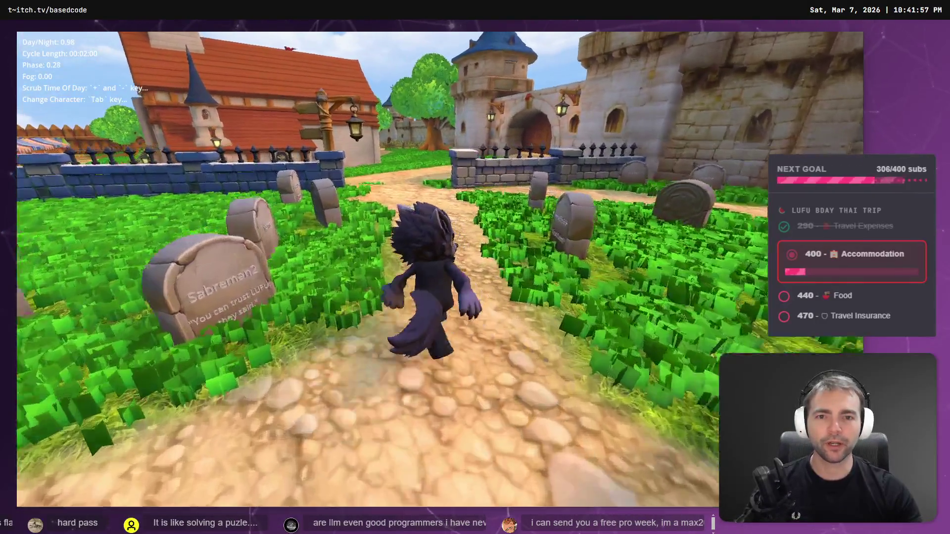
key("w")
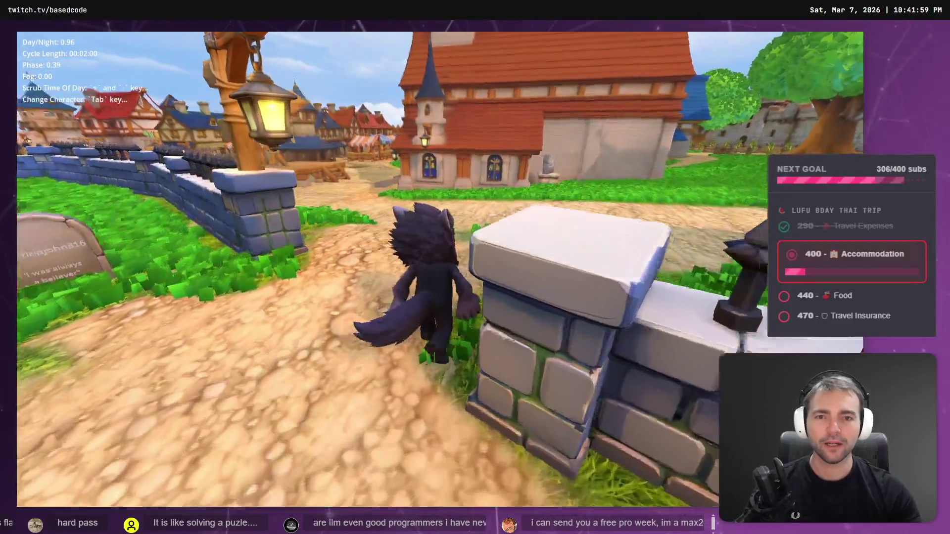
key("F8")
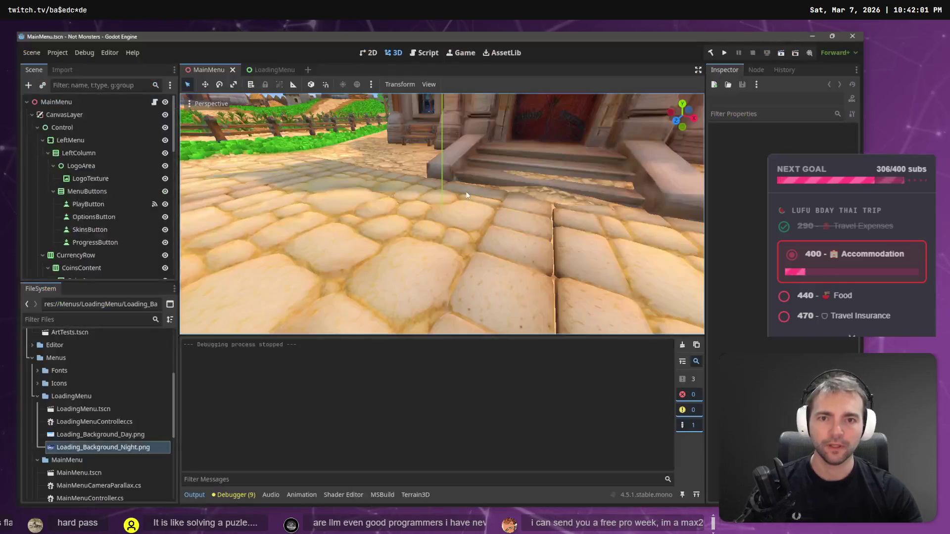
key("F5")
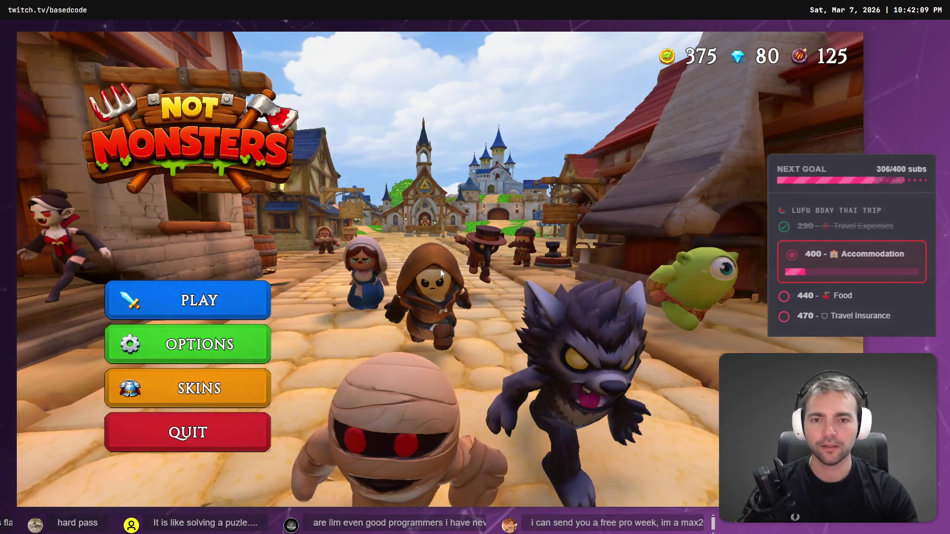
left_click(216, 301)
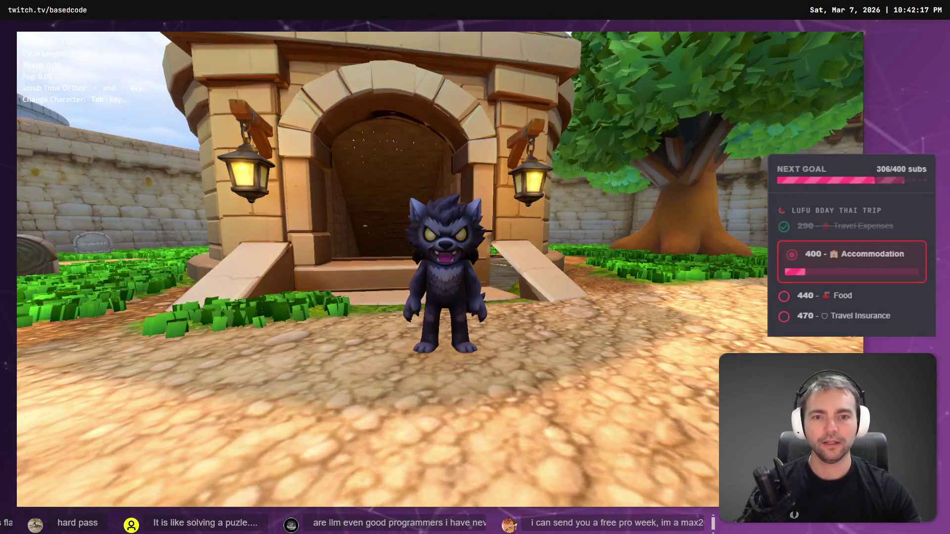
key("w")
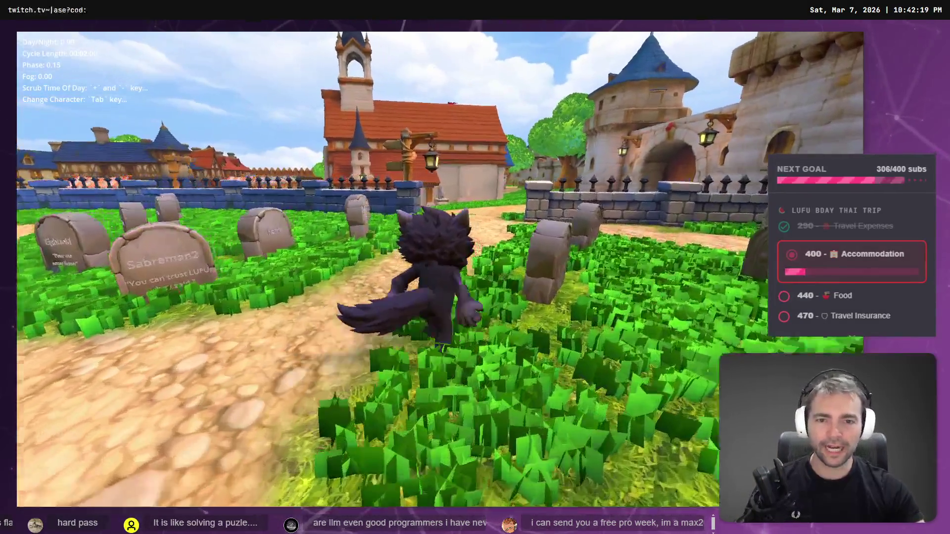
key("F8")
key("F5")
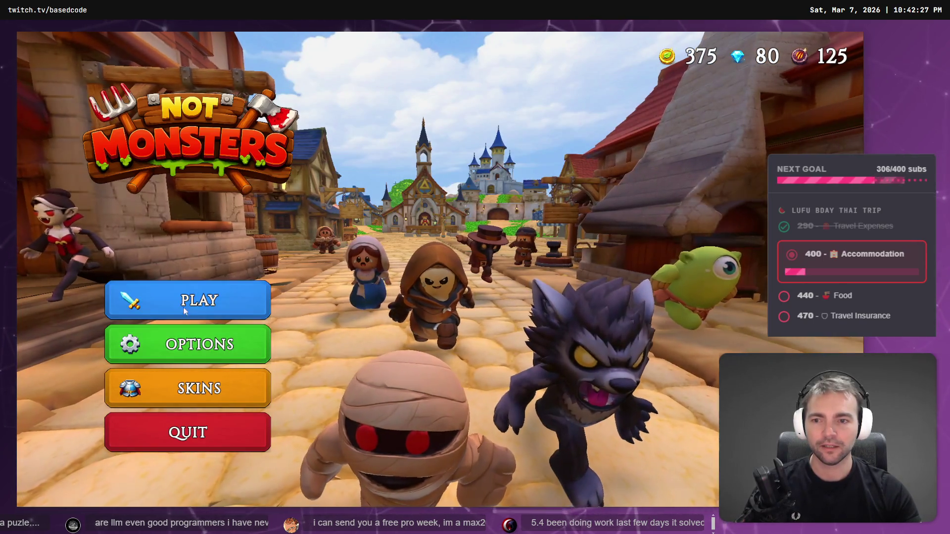
left_click(193, 299)
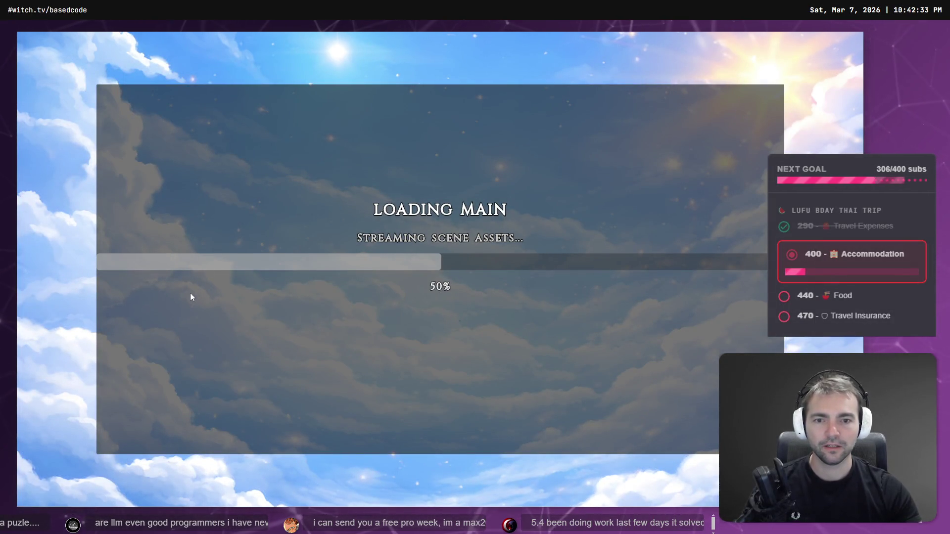
key("F8")
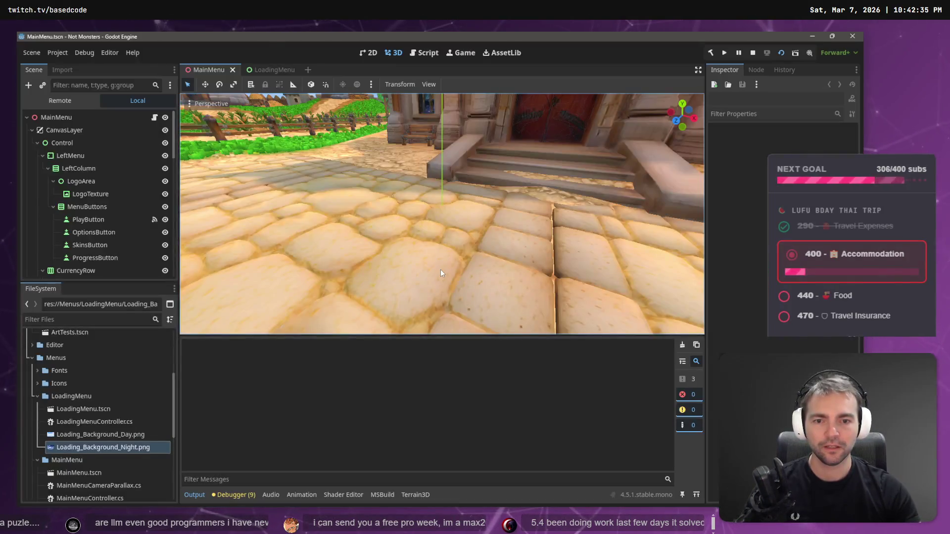
key("alt+Tab")
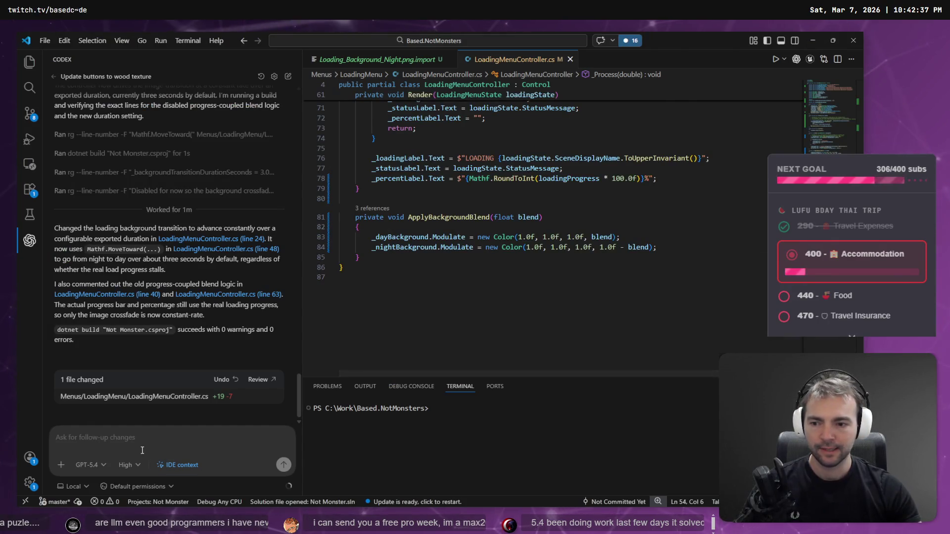
- Dictate and send a Codex request for a 10-second automatic transition and a restored progress–blend connection
key("super+h")
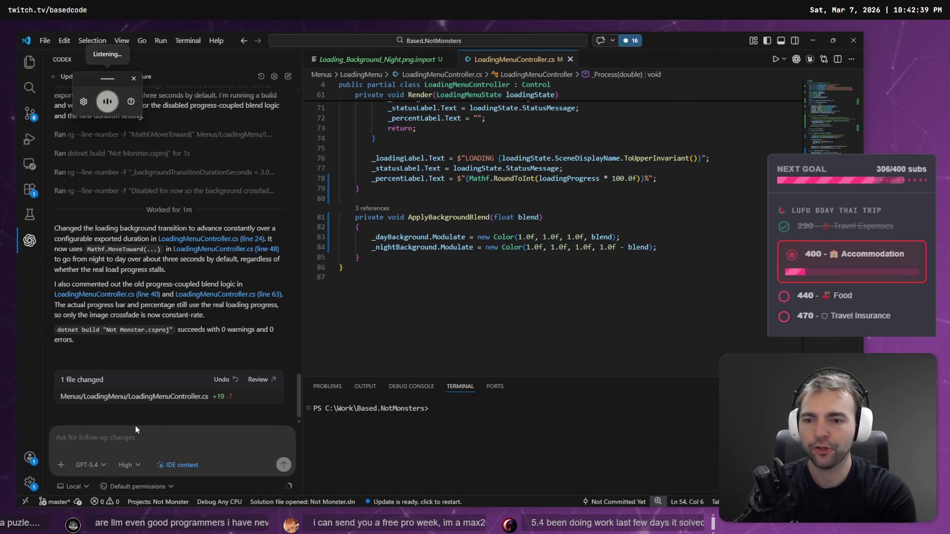
type("assume that the")
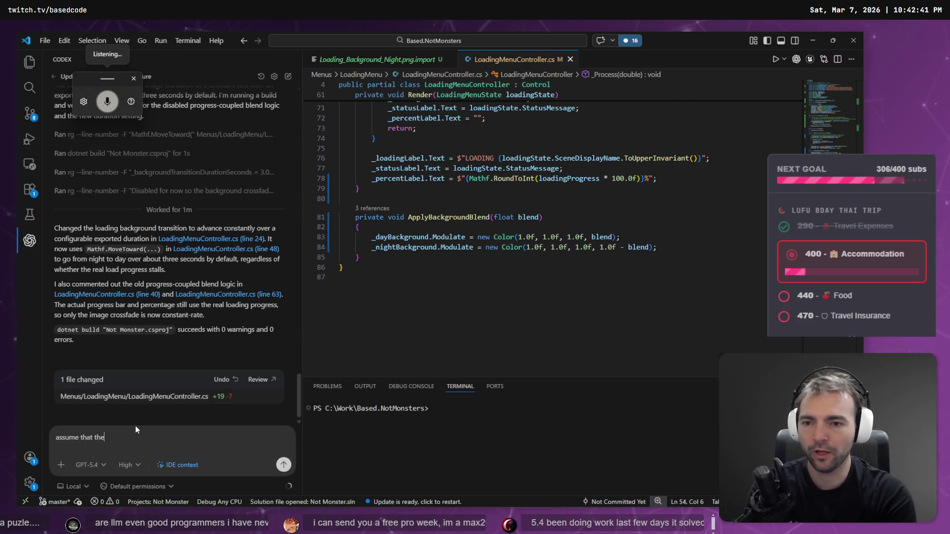
key("ctrl+a")
key("BackSpace")
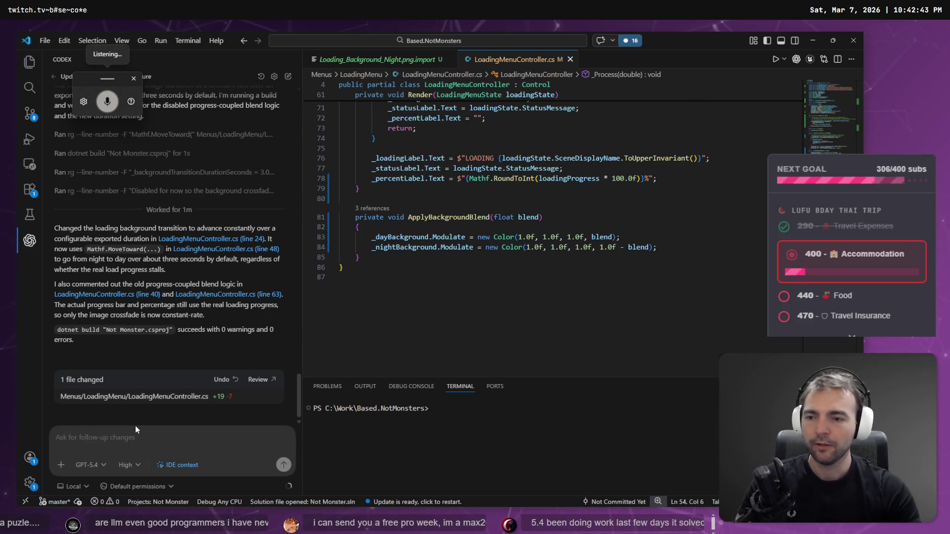
type("make the gradual increase in")
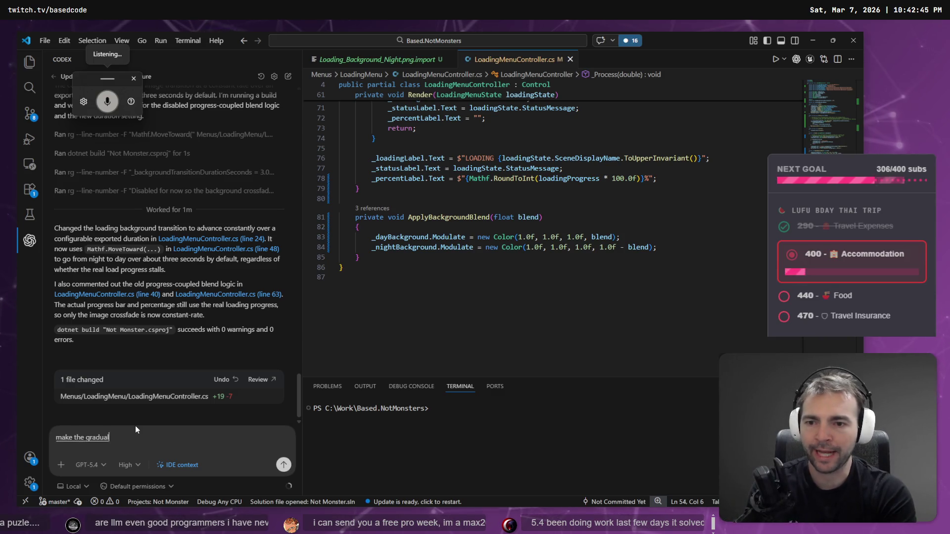
key("ctrl+a")
key("BackSpace")
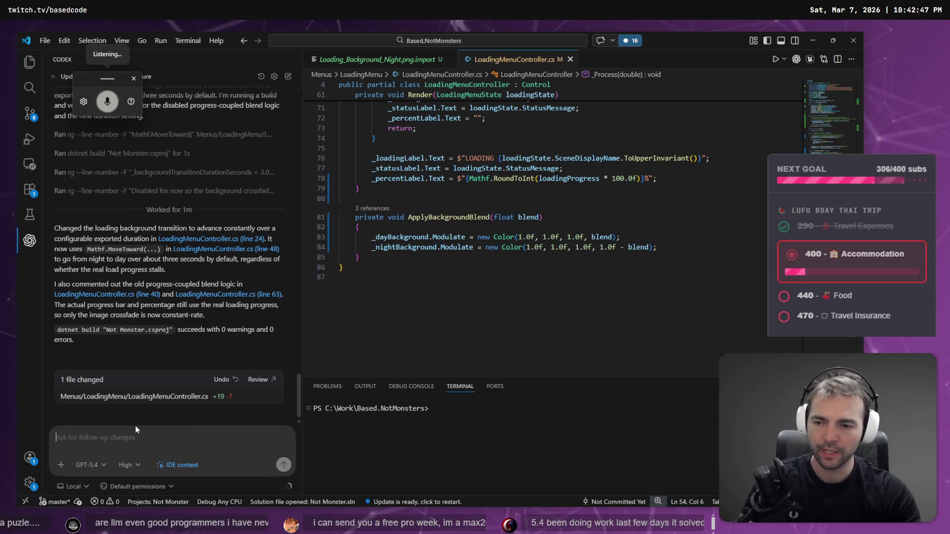
type("make the automatic")
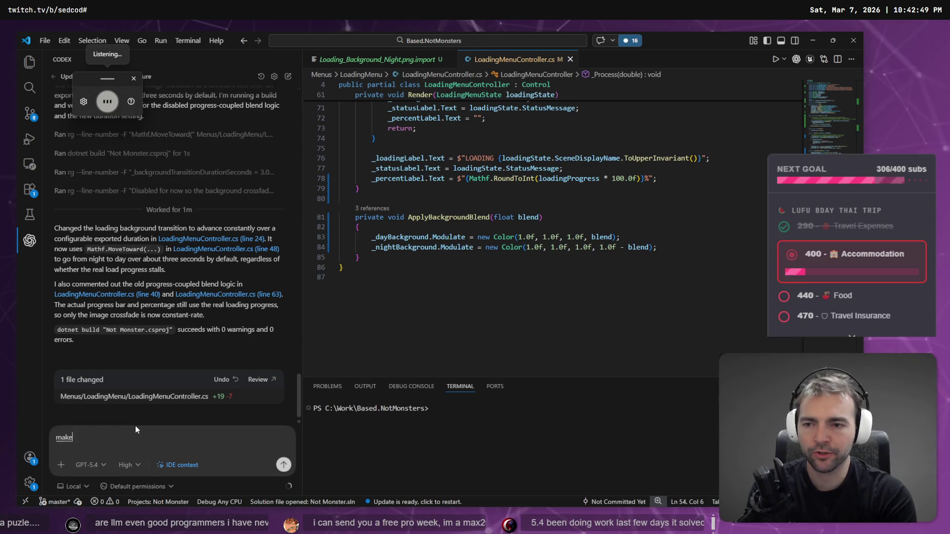
type(" transition that isn't connected to the progress")
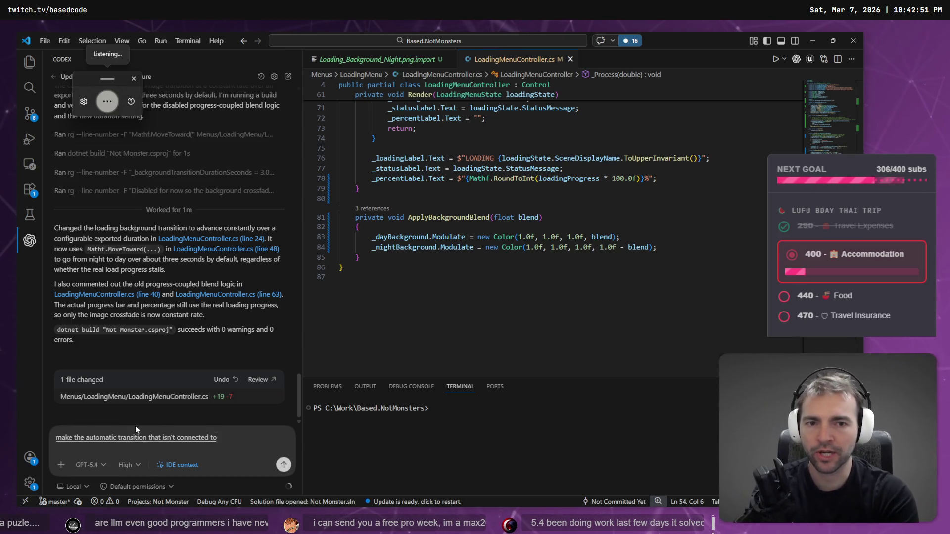
type(" take place over ten seconds")
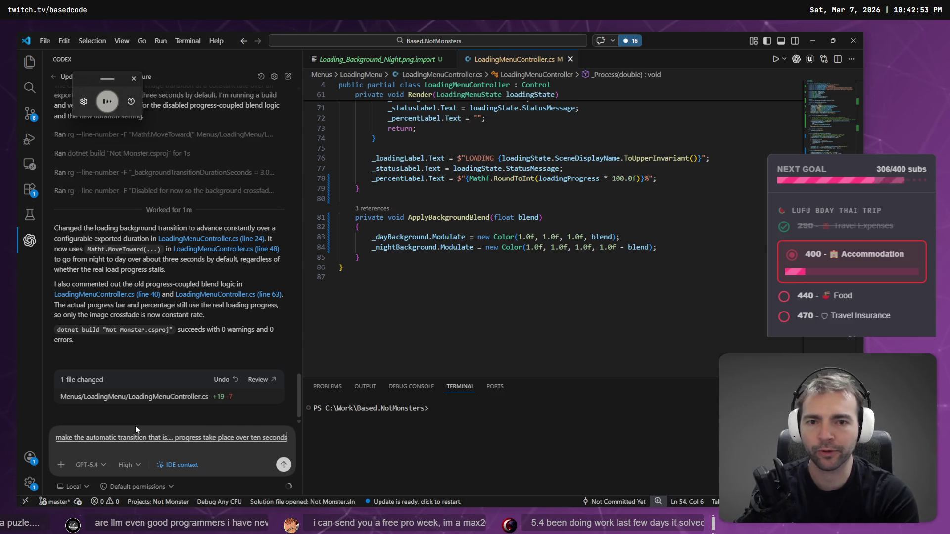
type(" and re enable")
scroll(614, 293, "up", 6)
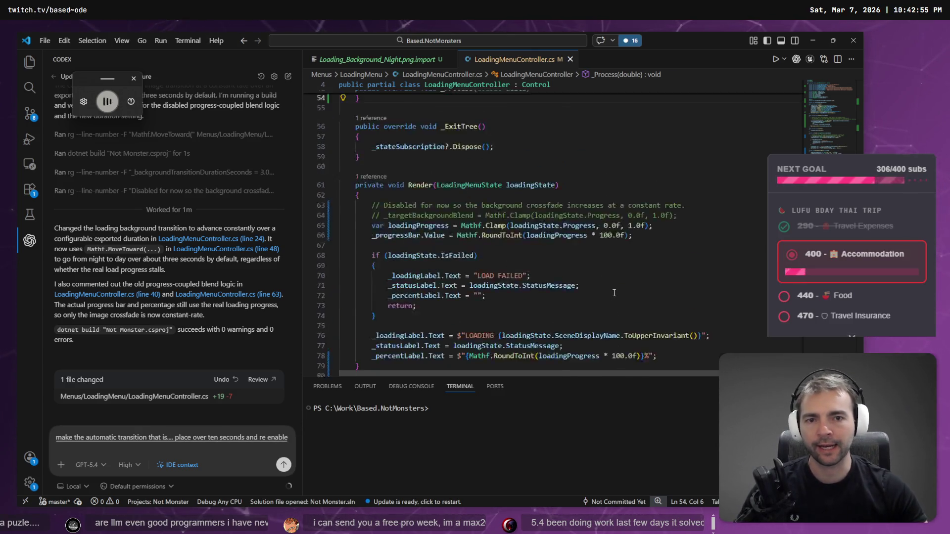
type("the connexion between")
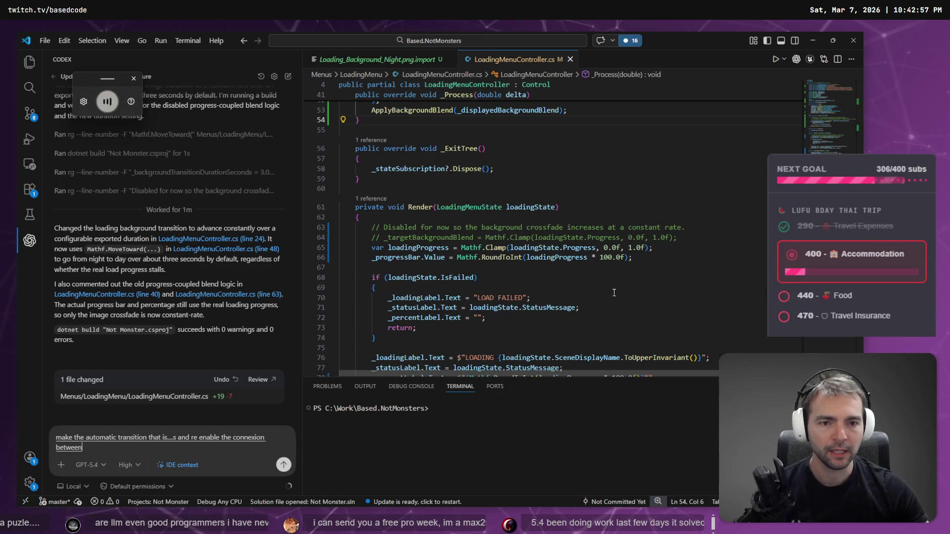
type(" loading progress and blend.")
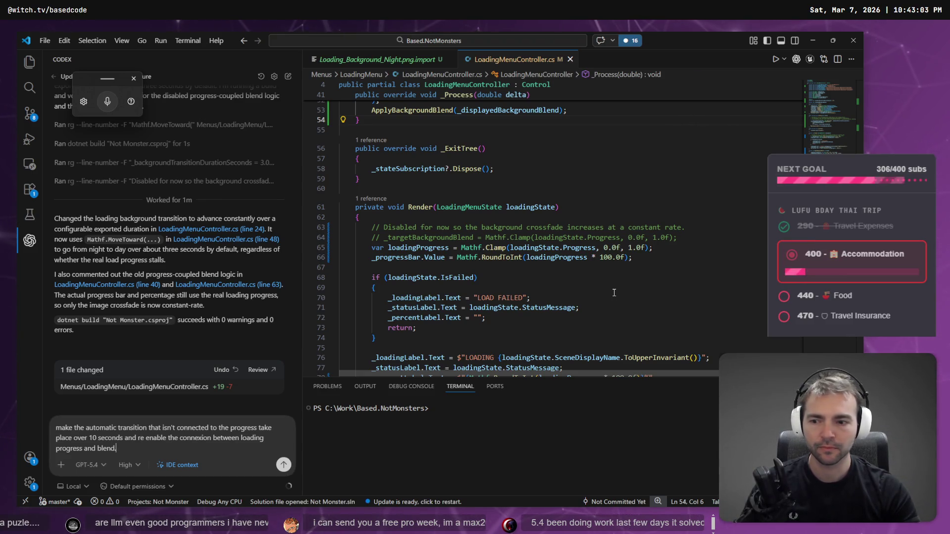
key("Return")
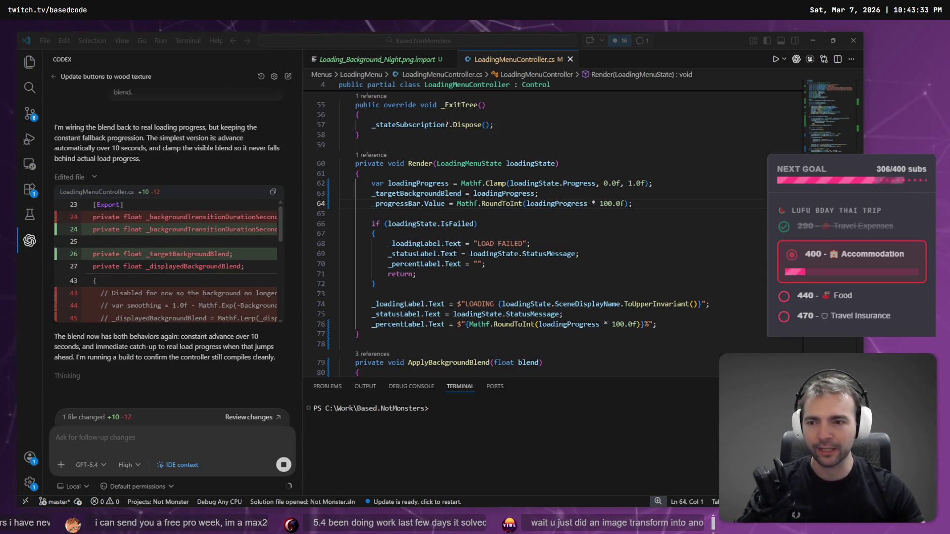
- Review Codex's LoadingMenuController.cs diff for progress-linked blending, then switch to the running game
scroll(158, 271, "down", 5)
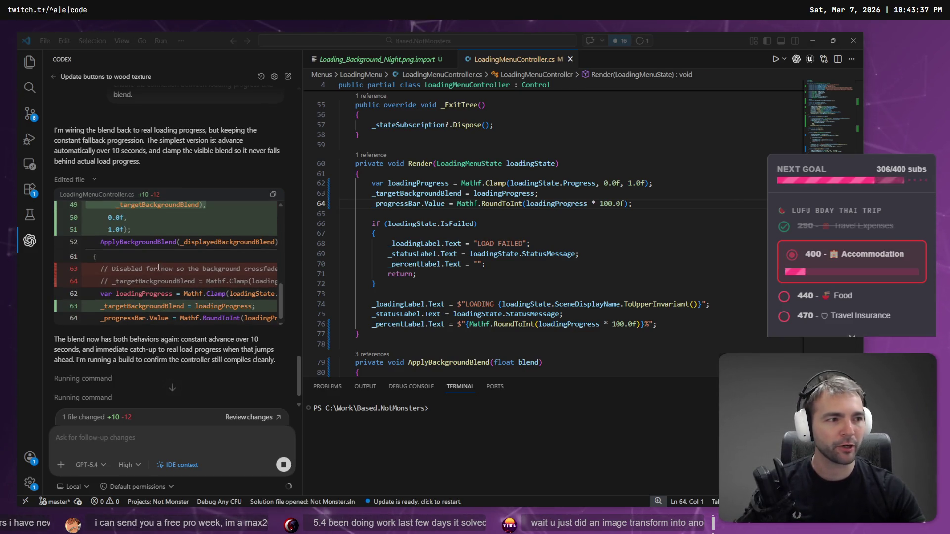
key("alt+Tab")
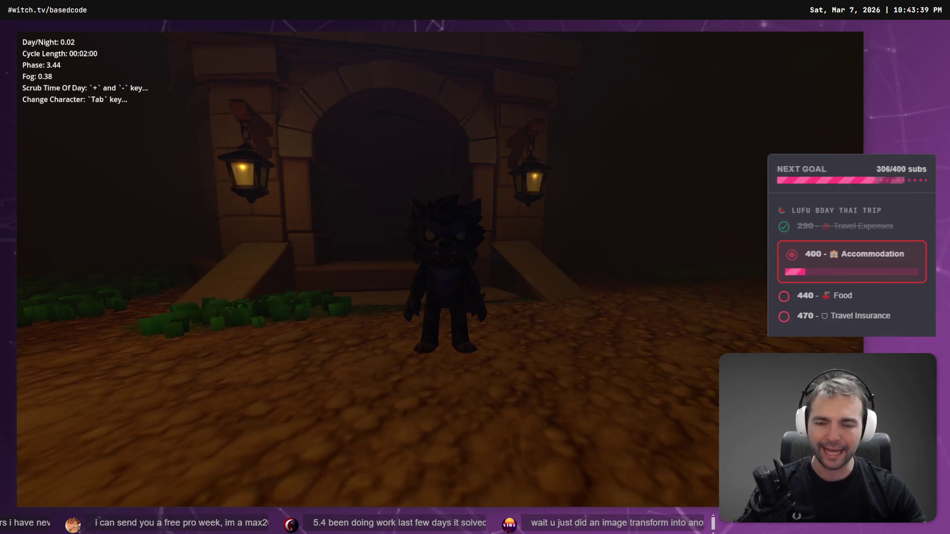
- Check the running game's night scene, then switch back to the previous window
key("alt+Tab")
scroll(220, 295, "down", 5)
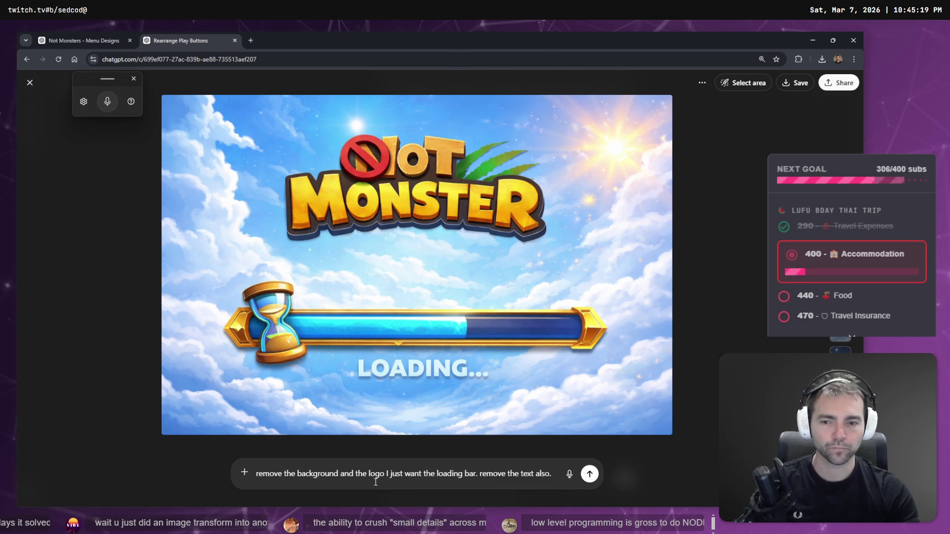
- Fix the prompt's capital R and send the request to keep only the loading bar
type("R")
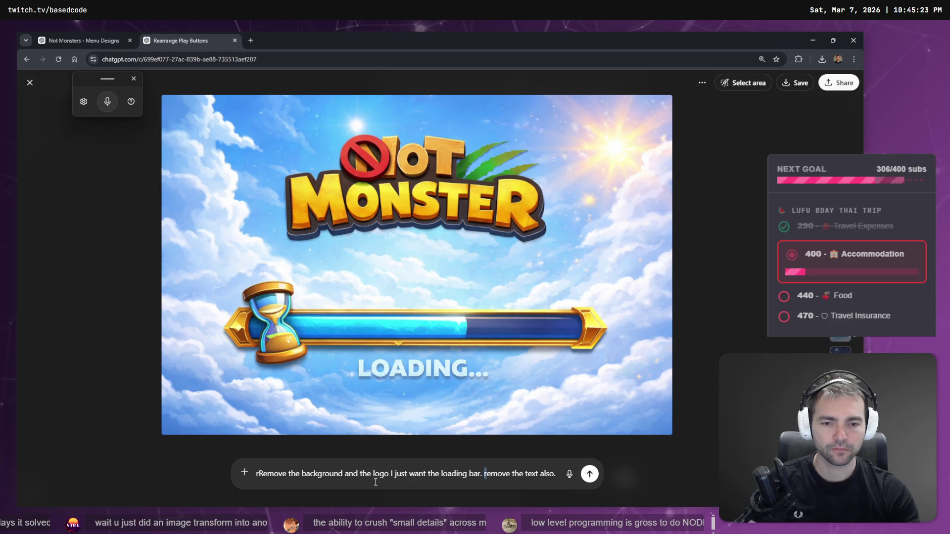
type("R")
key("Delete")
key("Return")
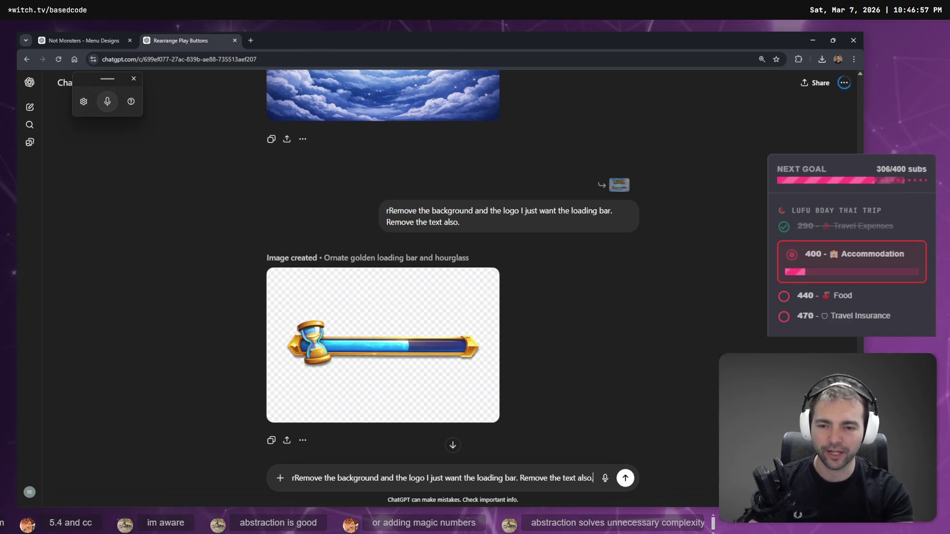
- Replace the old prompt with a dictated request: no hourglass, true alpha transparency, bar 100% full
key("ctrl+a")
key("BackSpace")
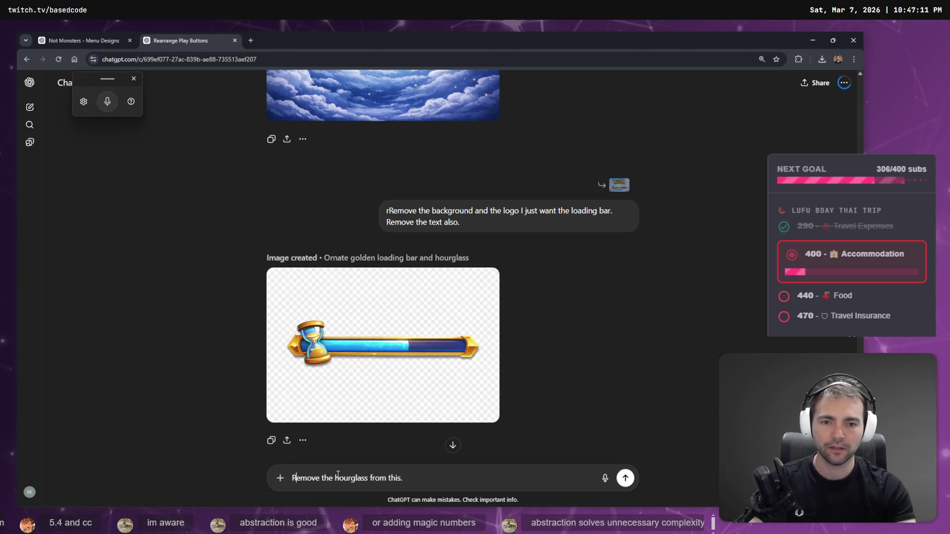
key("super+h")
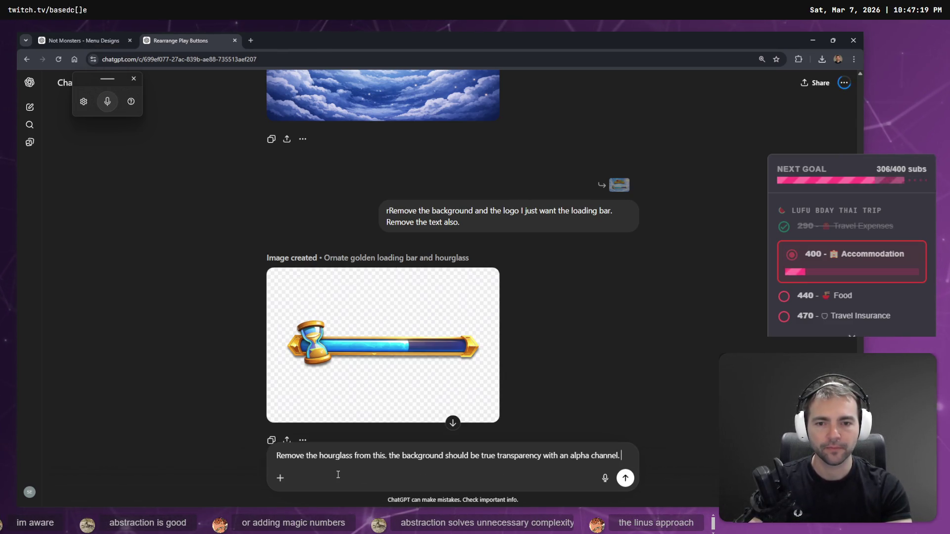
key("super+h")
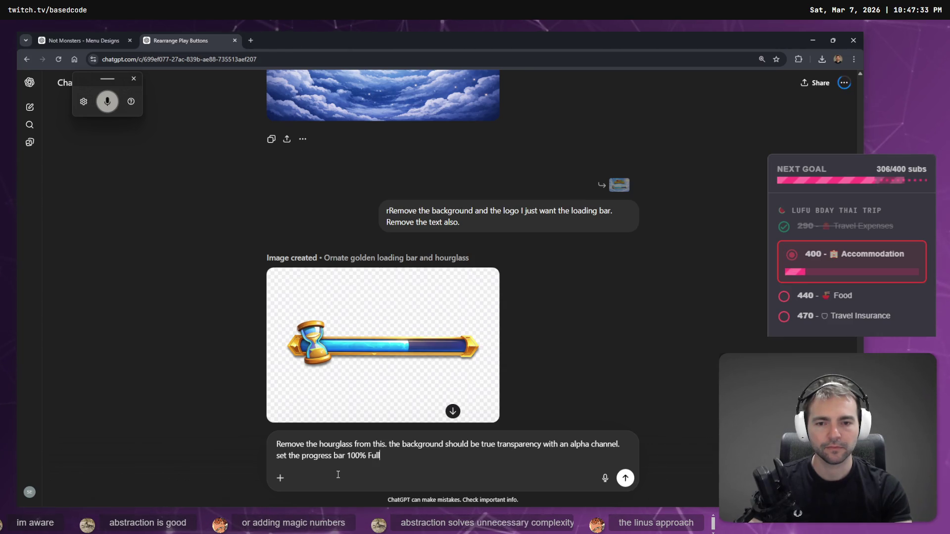
key("Return")
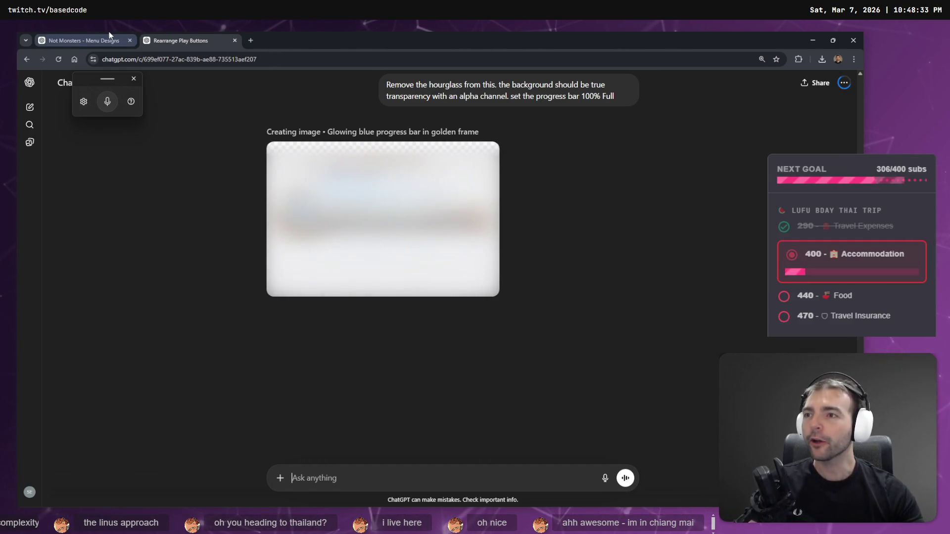
- Open the finished hourglass-free glowing blue bar in its golden frame at full size
mouse_move(91, 34)
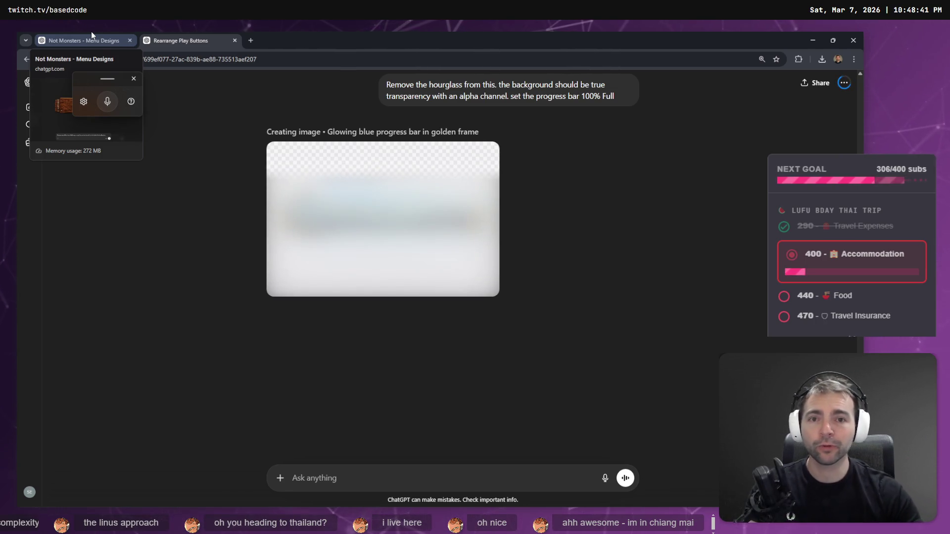
scroll(553, 170, "up", 5)
scroll(568, 194, "up", 5)
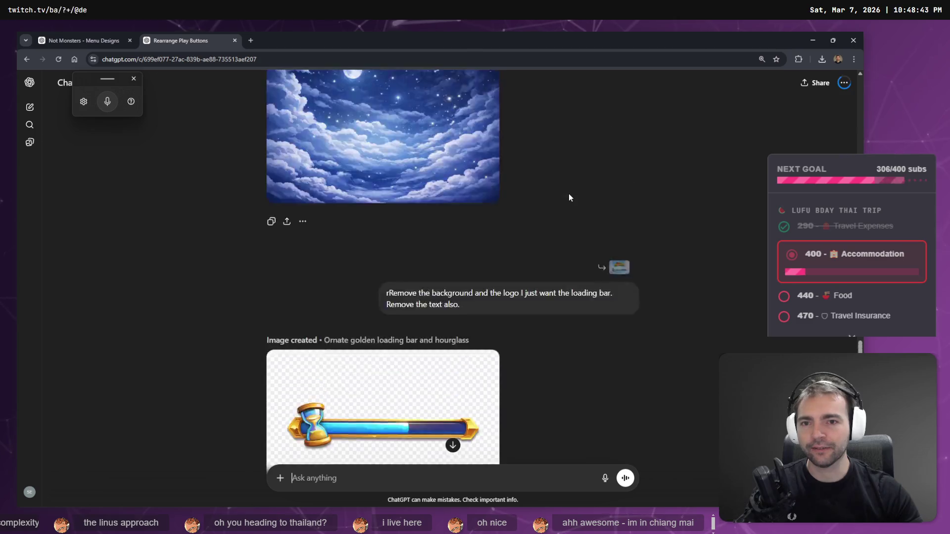
scroll(574, 198, "down", 4)
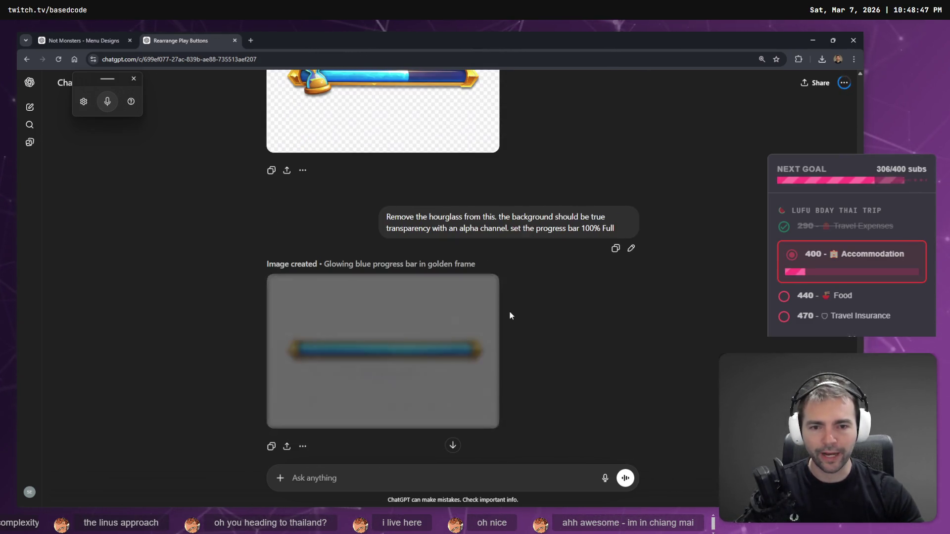
left_click(445, 328)
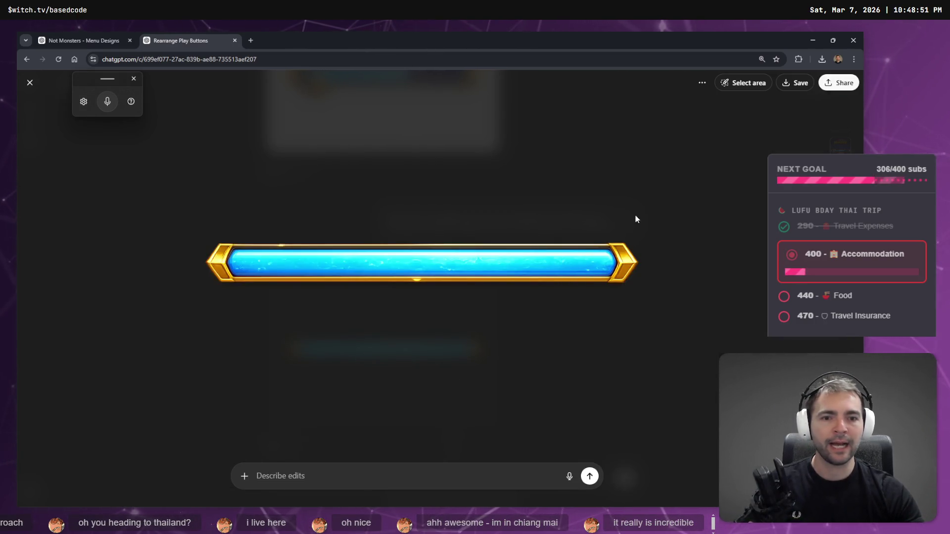
key("Escape")
left_click(474, 309)
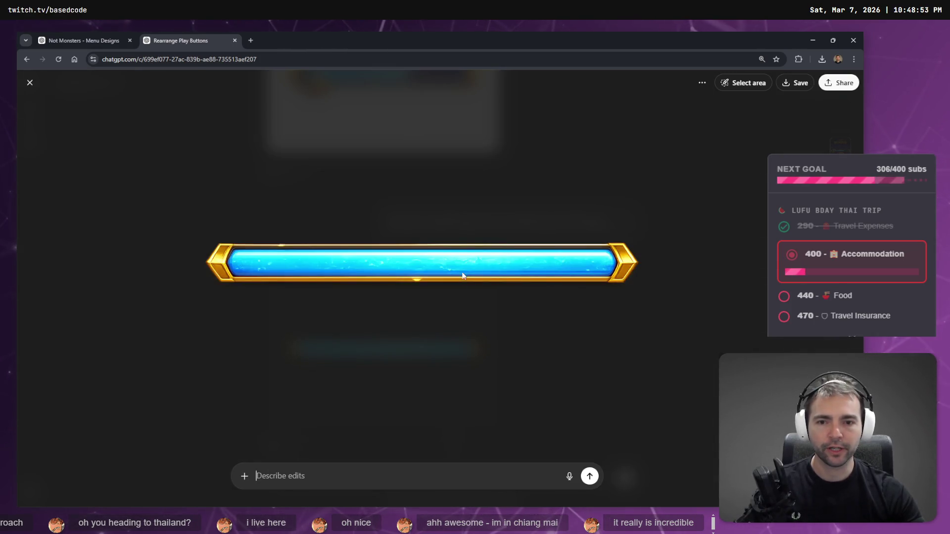
- Copy the full progress-bar image, close the viewer and begin dictating a new message
right_click(463, 272)
left_click(646, 318)
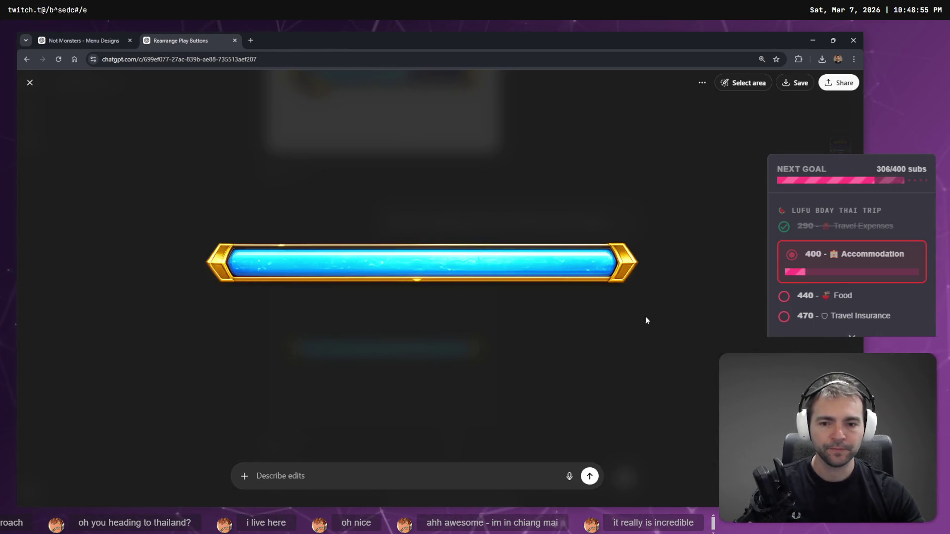
left_click(420, 429)
left_click(474, 284)
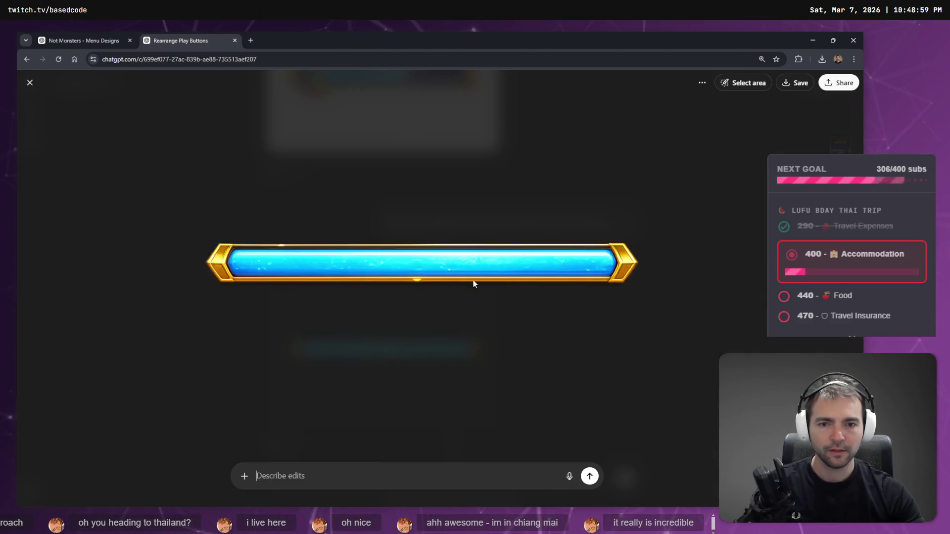
right_click(474, 278)
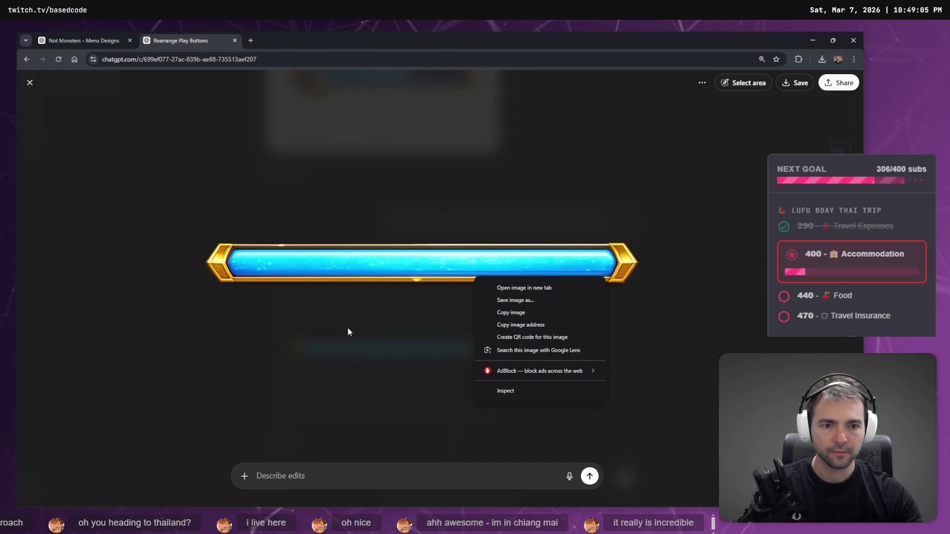
left_click(349, 412)
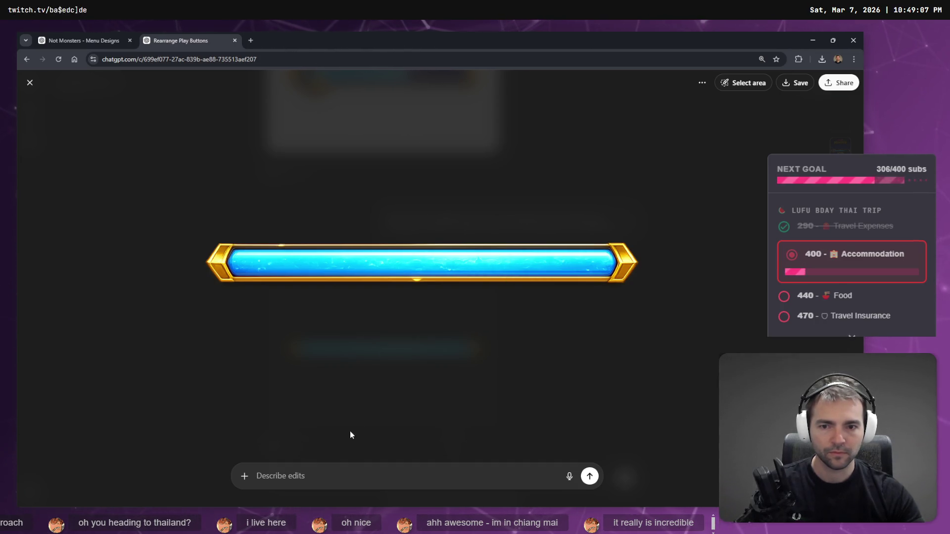
left_click(334, 414)
left_click(380, 479)
key("super+h")
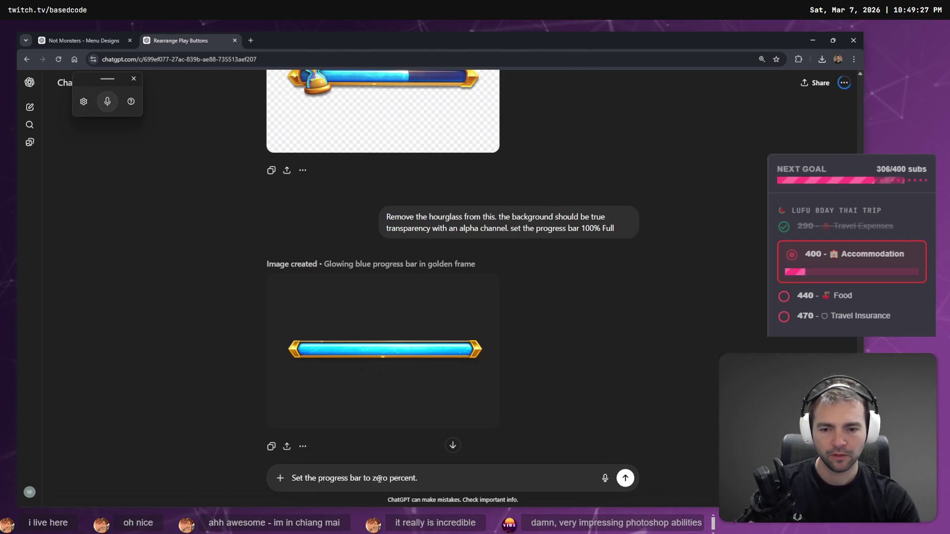
- Send the request to set the progress bar to zero percent
key("Return")
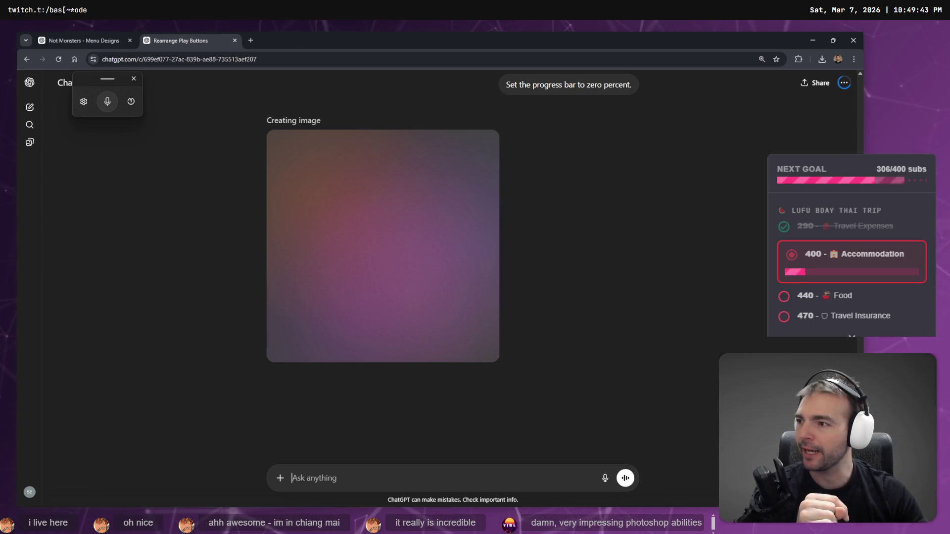
left_click(98, 39)
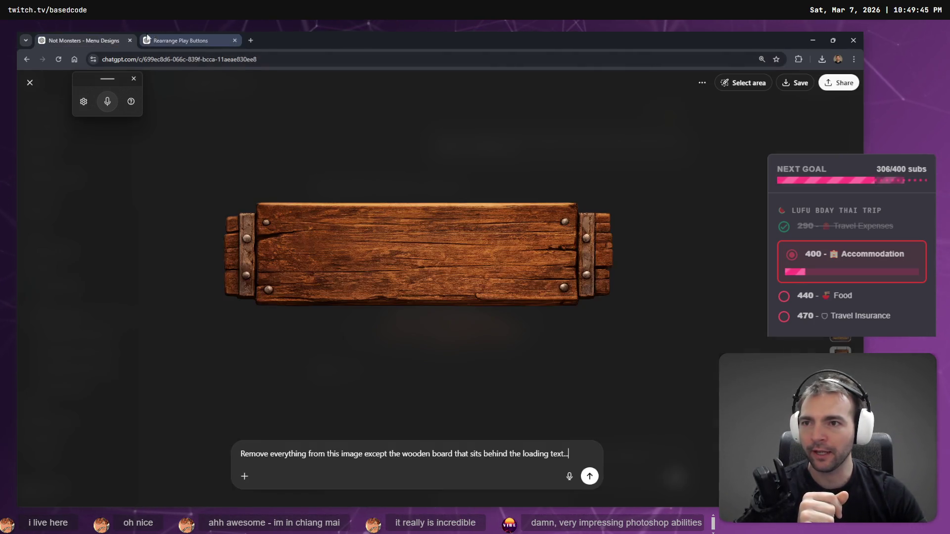
left_click(179, 40)
- Wait for the 'Ornate golden progress bar design' image to finish, glancing at the code editor meanwhile
scroll(565, 326, "up", 14)
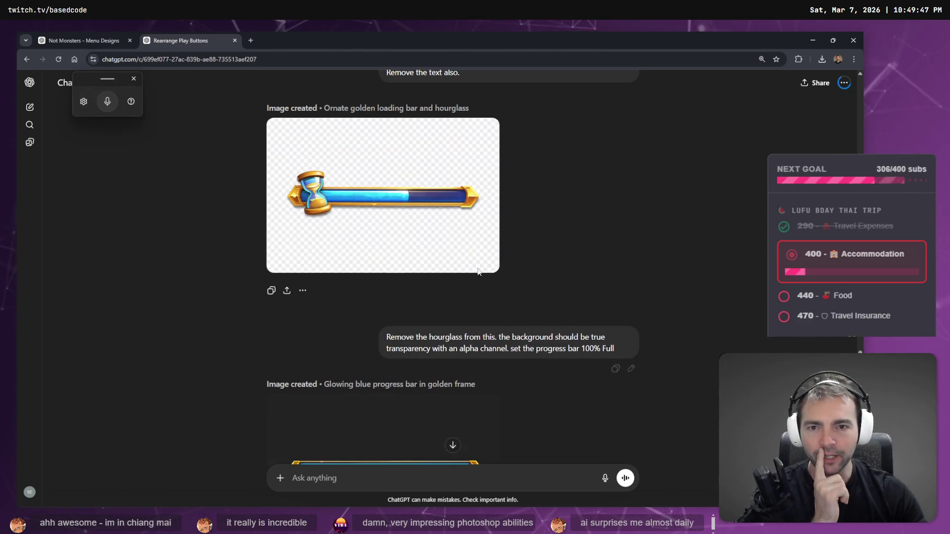
scroll(372, 334, "down", 6)
scroll(427, 345, "up", 4)
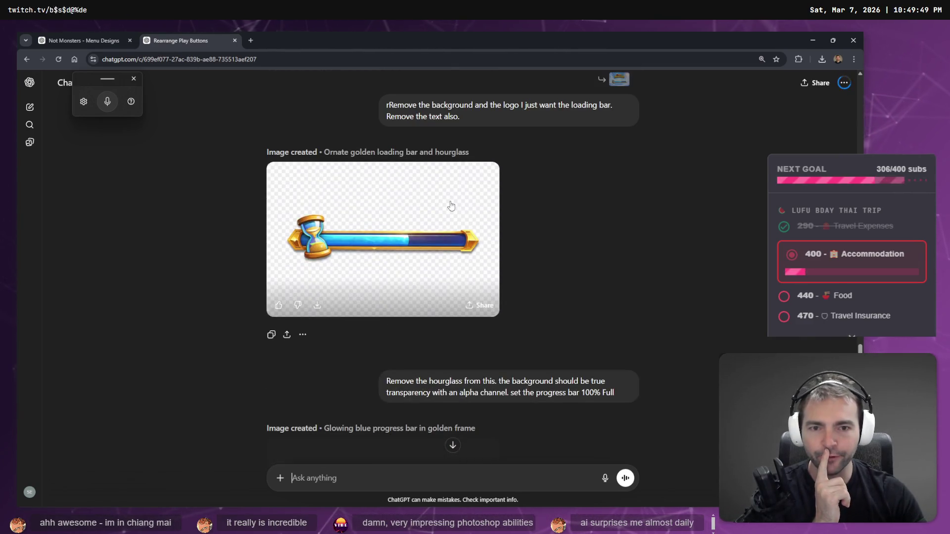
scroll(456, 254, "down", 6)
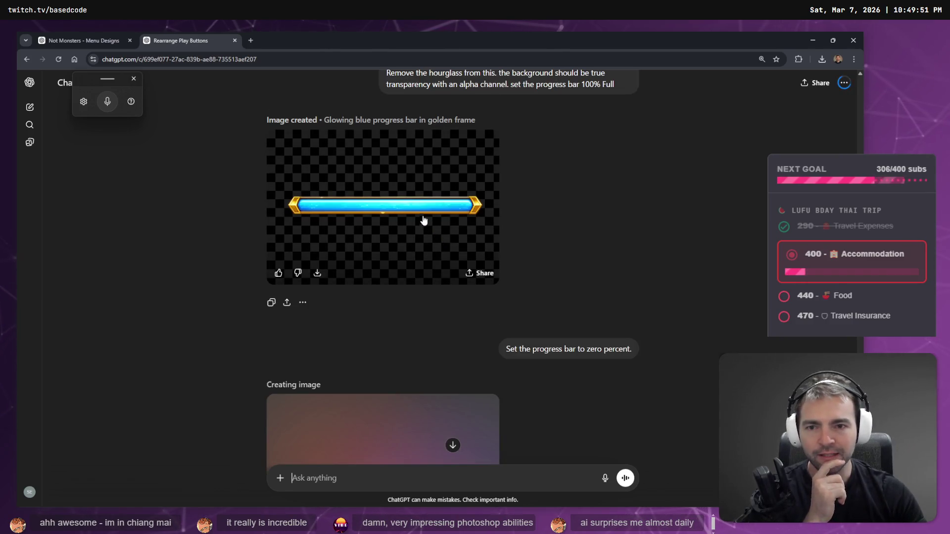
scroll(424, 221, "up", 4)
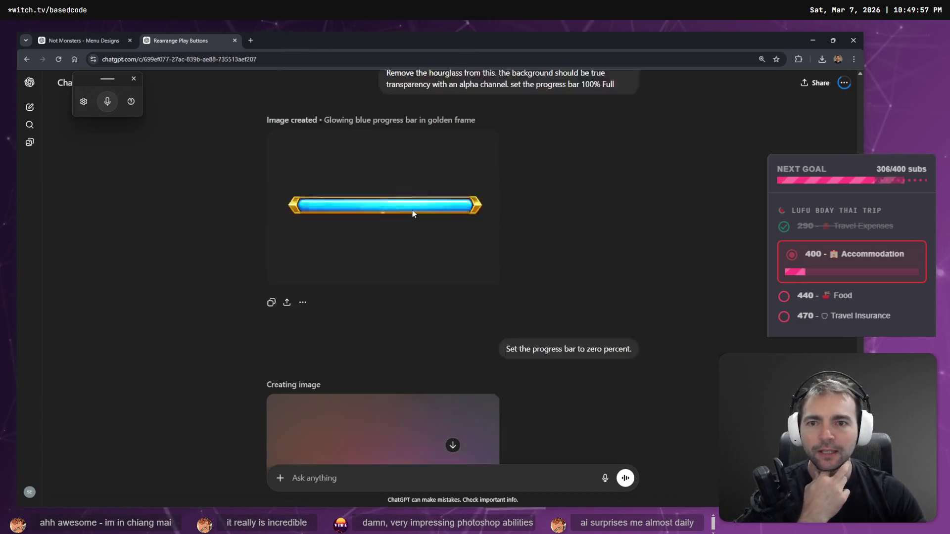
scroll(417, 208, "up", 5)
scroll(417, 208, "up", 1)
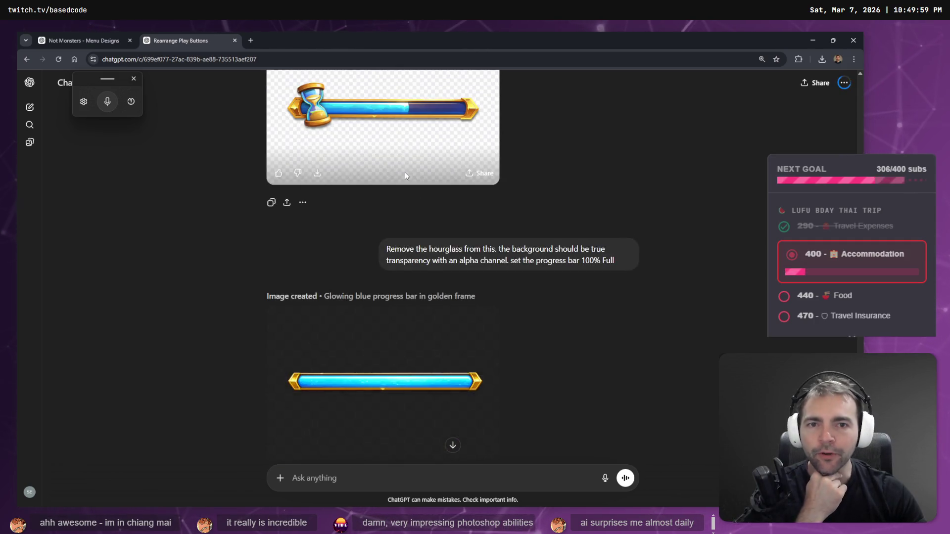
scroll(373, 340, "down", 10)
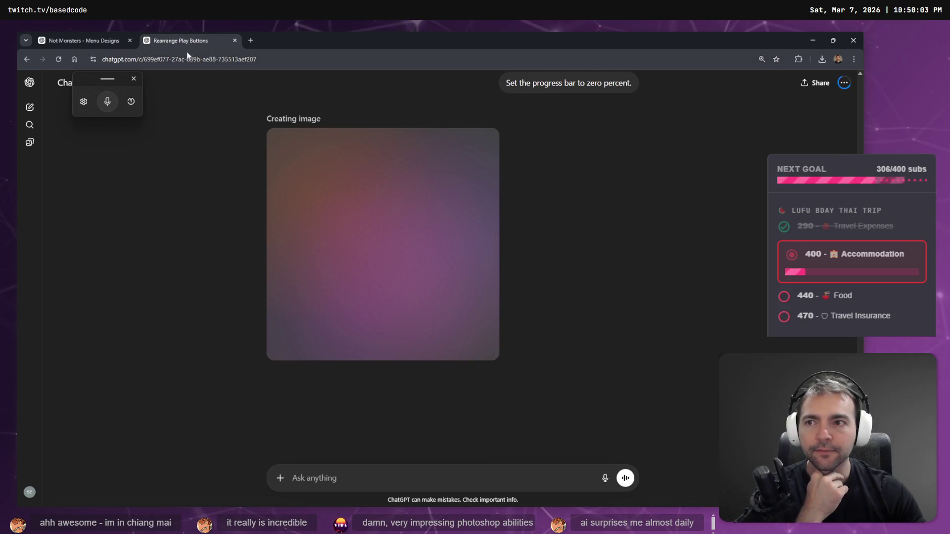
scroll(495, 208, "up", 5)
scroll(480, 205, "down", 5)
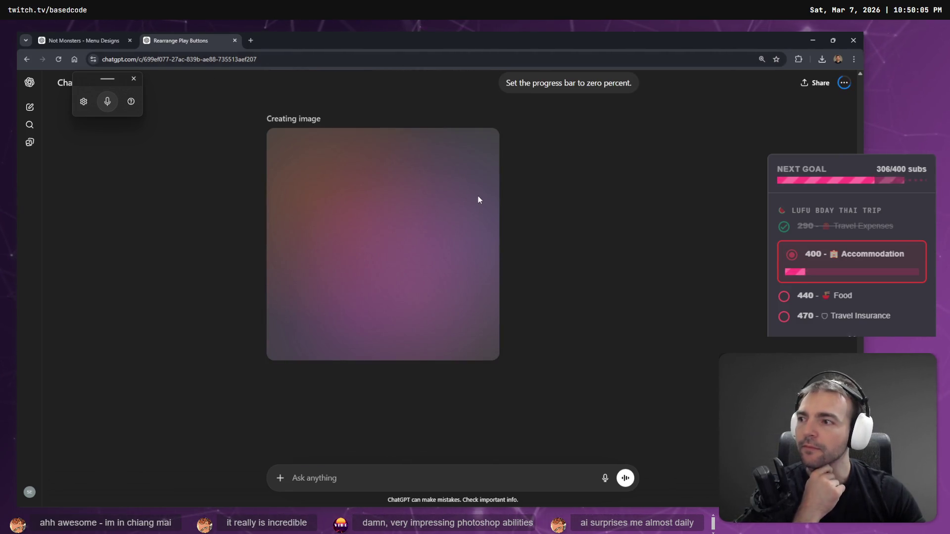
scroll(496, 191, "up", 5)
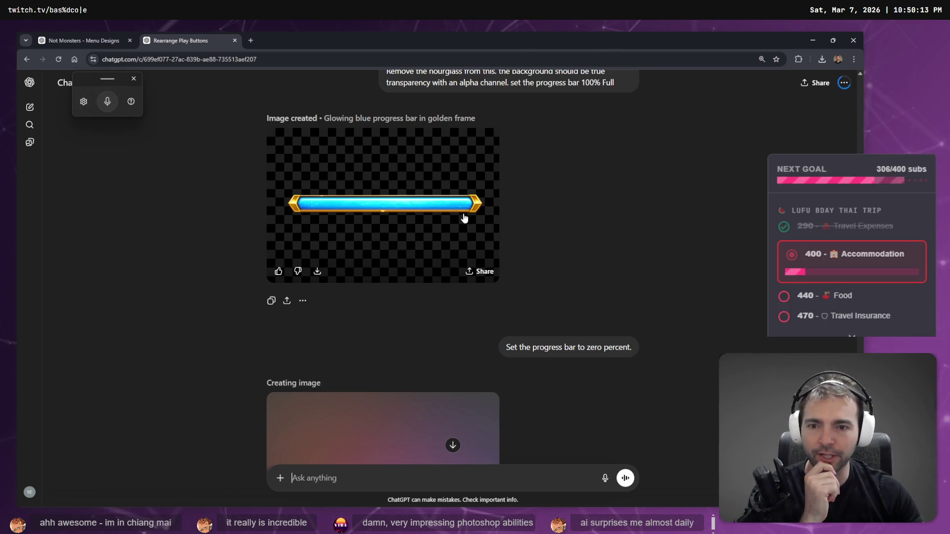
scroll(467, 227, "down", 4)
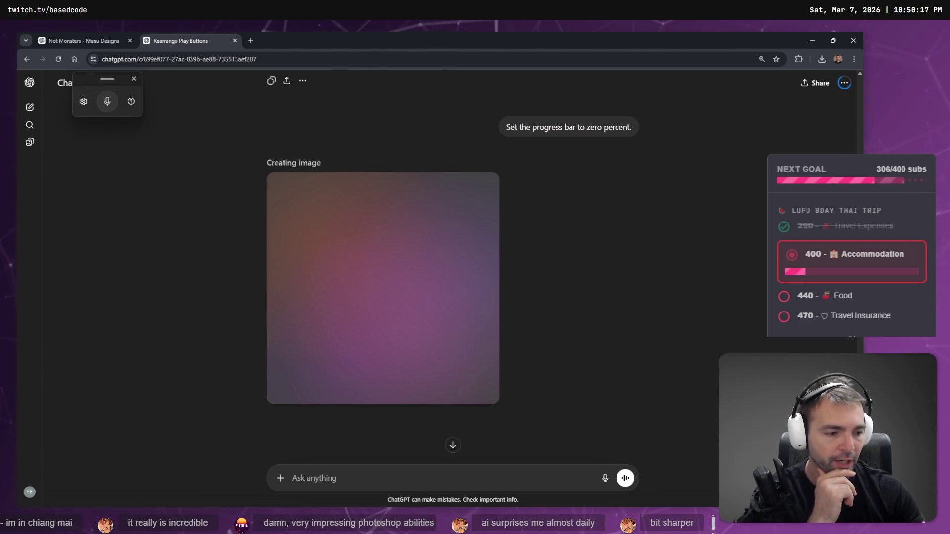
key("alt+Tab")
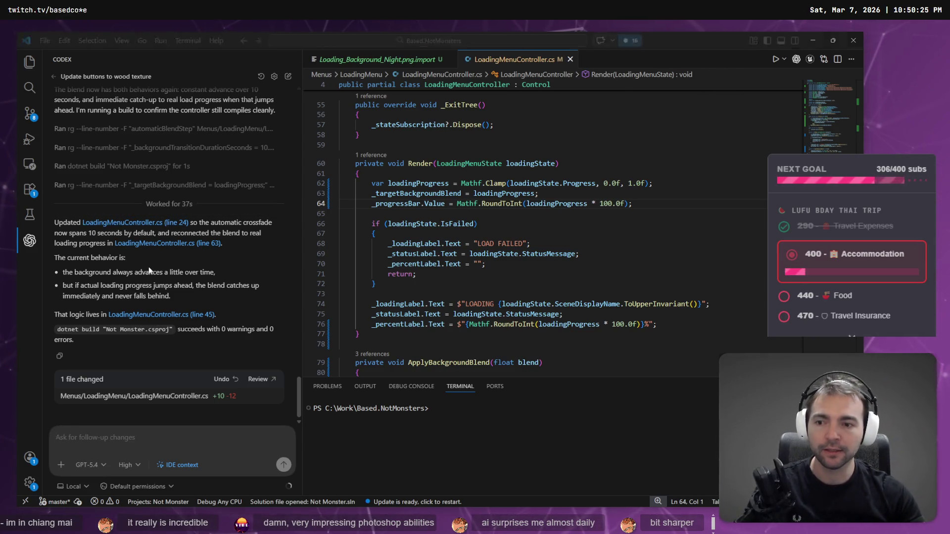
key("alt+Tab")
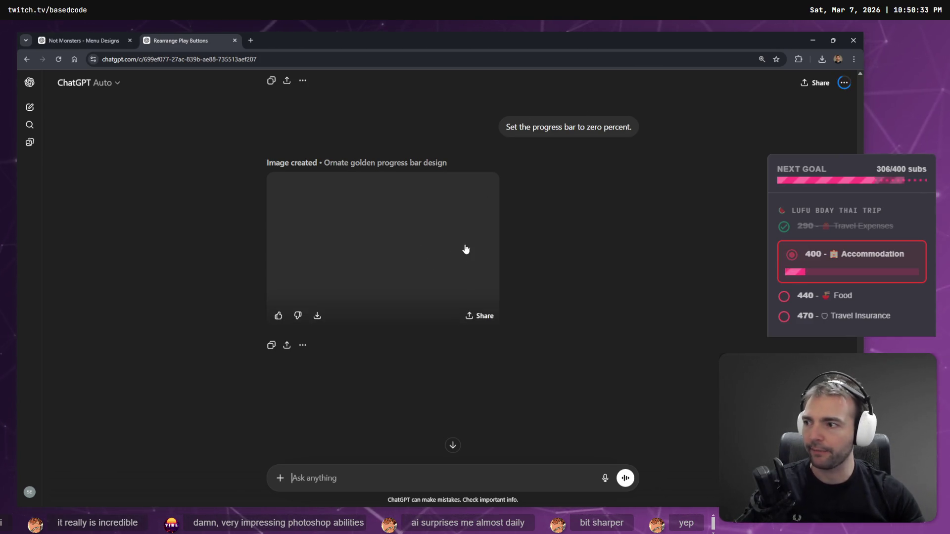
key("alt+Tab")
key("alt+Tab")
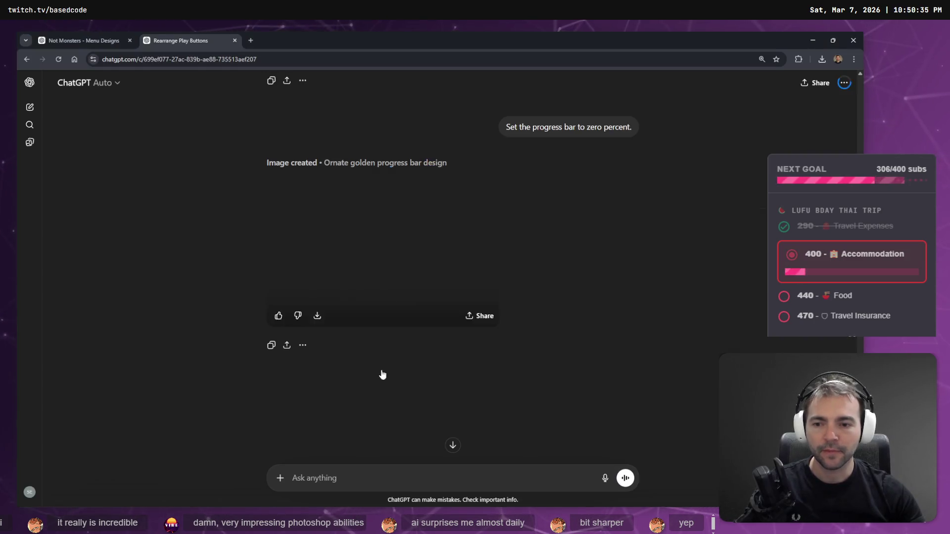
- Preview the zero-percent golden bar, then send a request to remove its background with true alpha
left_click(407, 266)
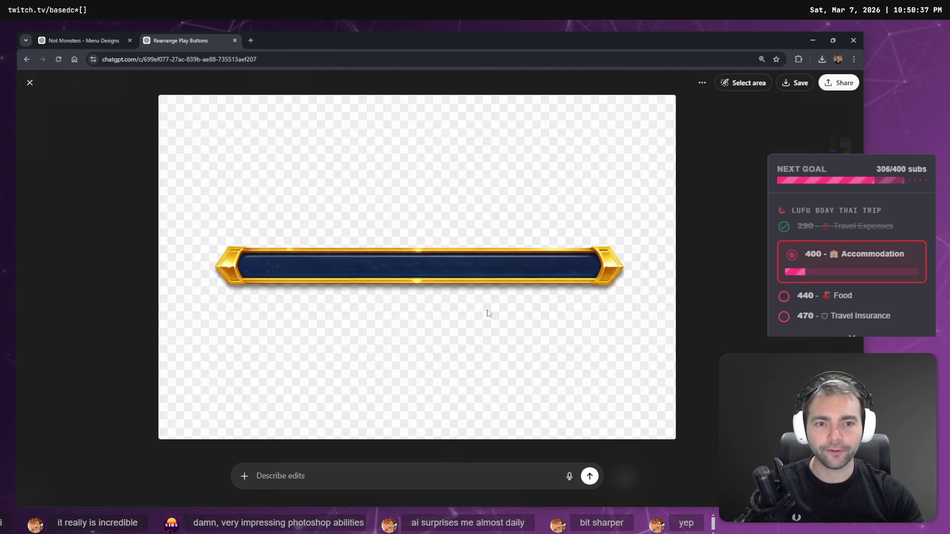
key("alt+Tab")
key("alt+Tab")
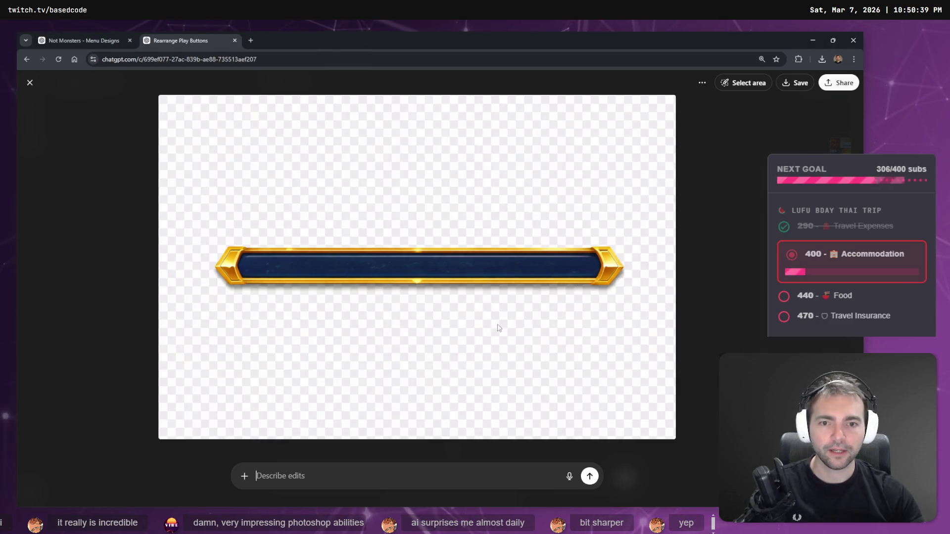
left_click(709, 213)
scroll(407, 227, "up", 8)
scroll(387, 343, "down", 9)
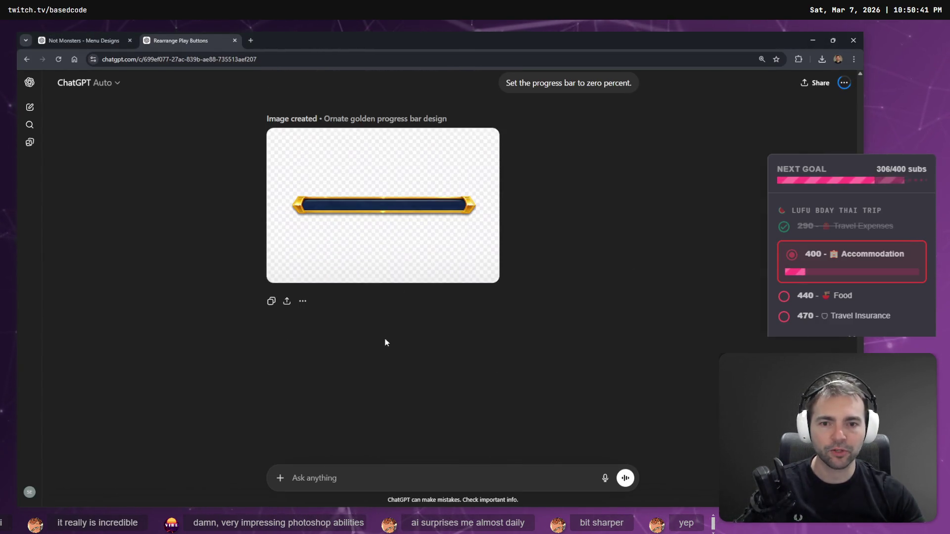
key("super+h")
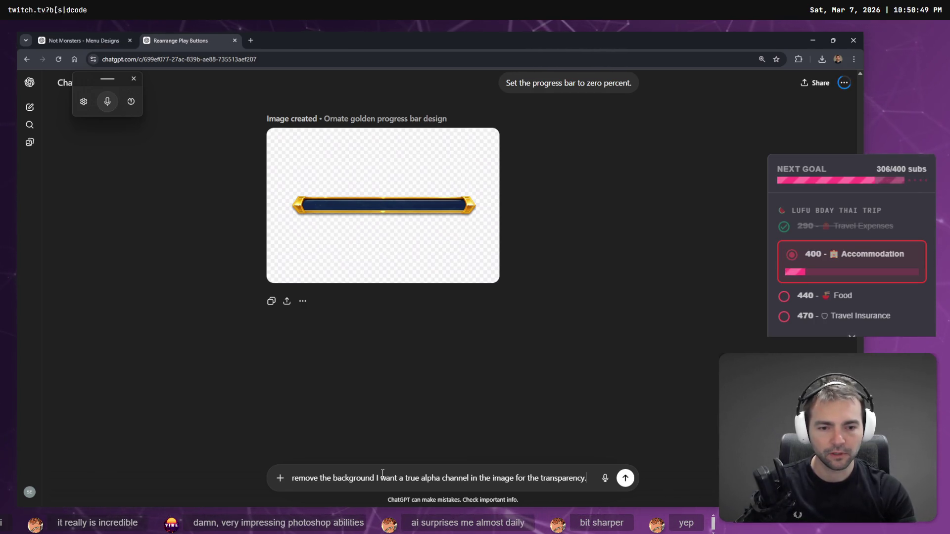
key("Return")
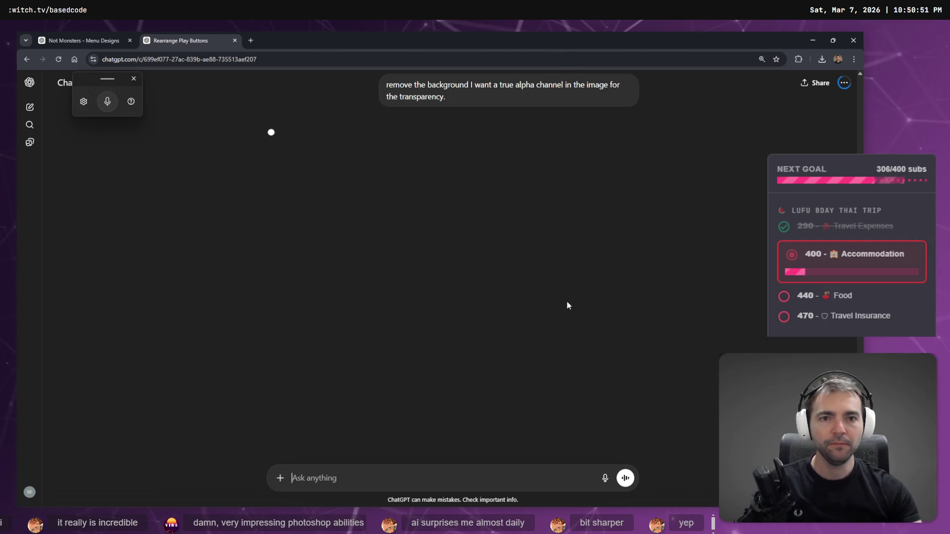
- Look back through earlier images and preview the glowing blue full bar up close
scroll(520, 173, "up", 10)
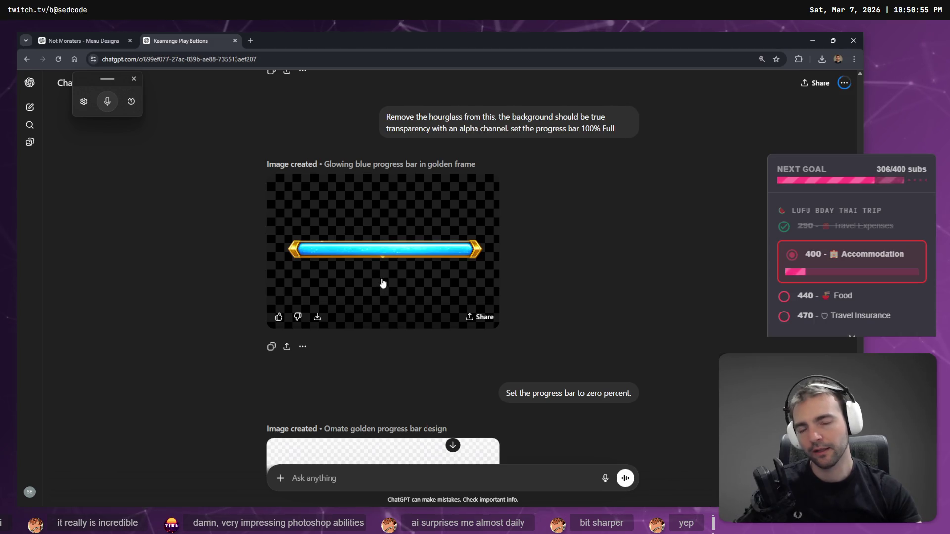
scroll(426, 252, "up", 2)
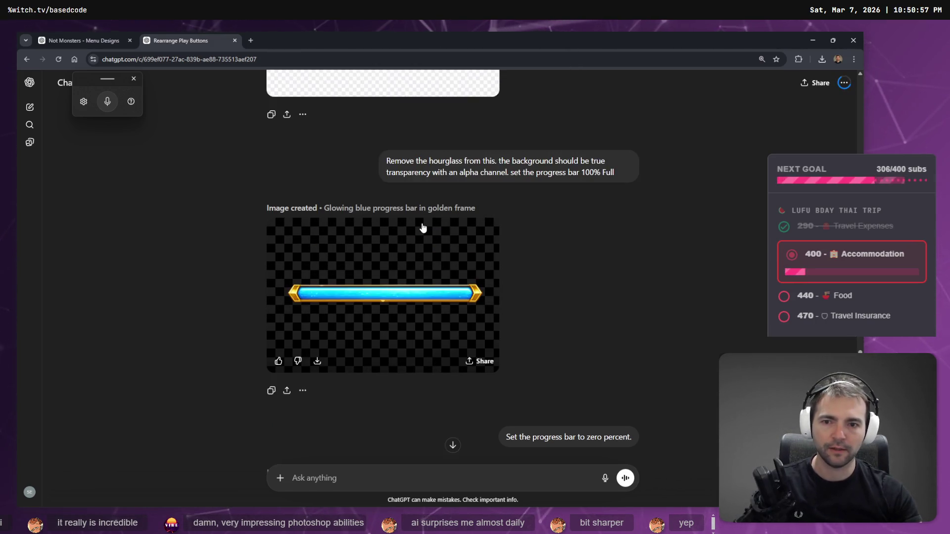
scroll(434, 251, "down", 3)
scroll(435, 251, "down", 7)
scroll(432, 256, "down", 4)
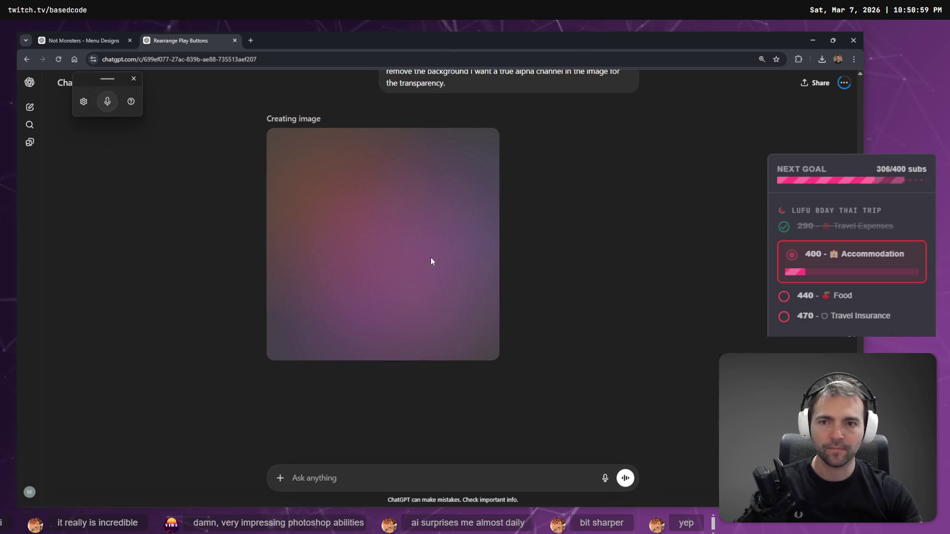
scroll(431, 257, "up", 7)
scroll(435, 257, "up", 8)
scroll(432, 316, "down", 2)
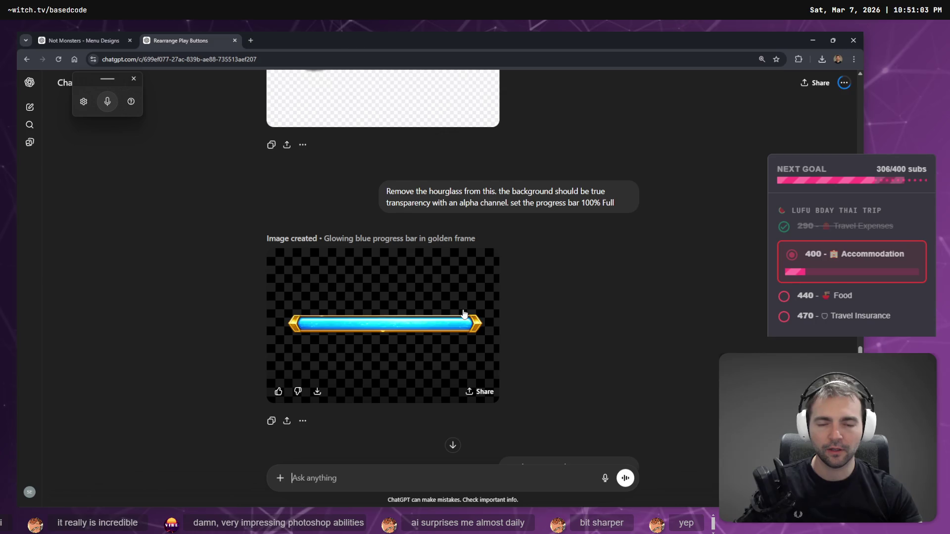
scroll(434, 333, "down", 5)
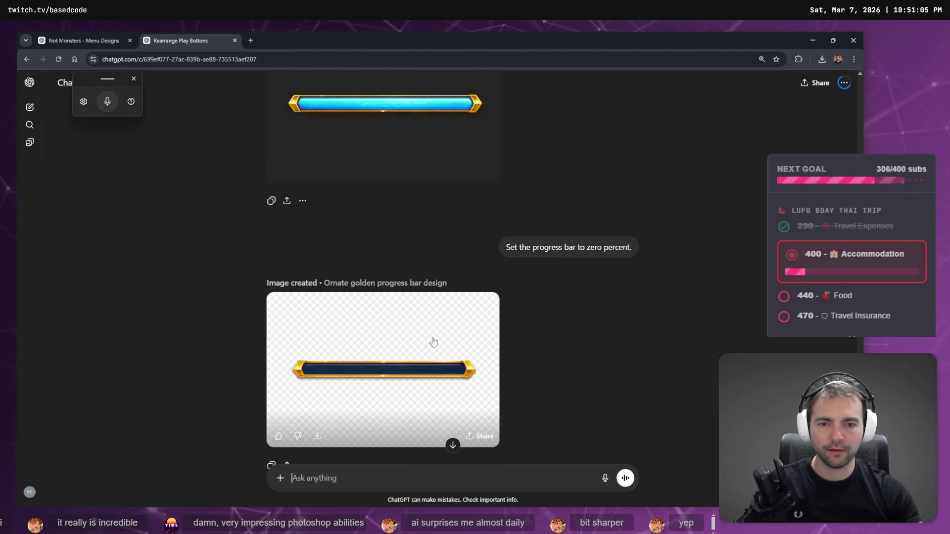
scroll(430, 317, "up", 5)
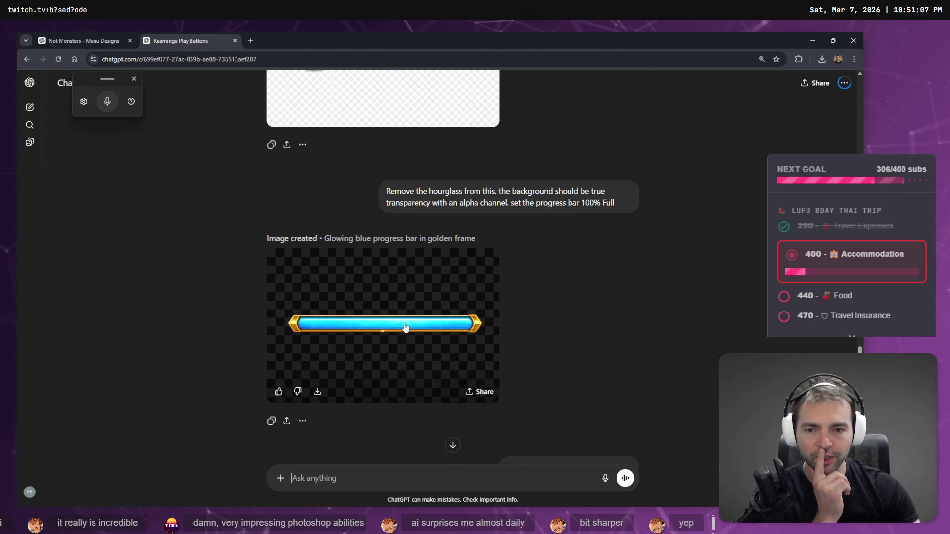
left_click(400, 361)
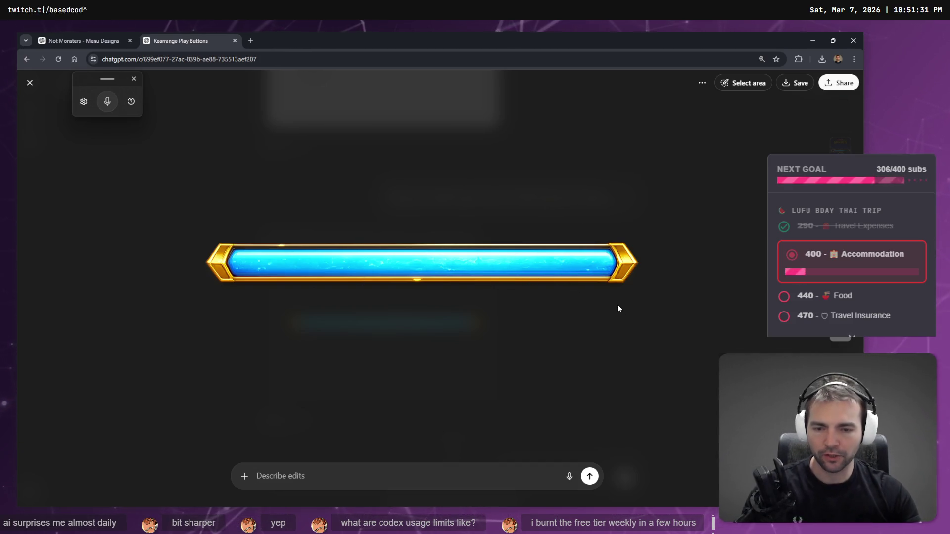
key("Escape")
- Open the newly generated transparent-background golden bar image at full size
scroll(616, 304, "down", 10)
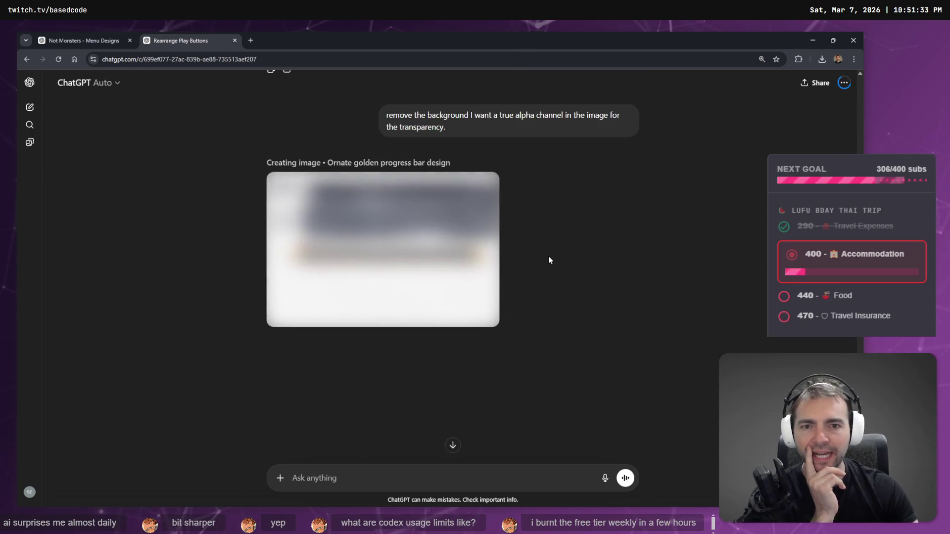
scroll(550, 259, "up", 7)
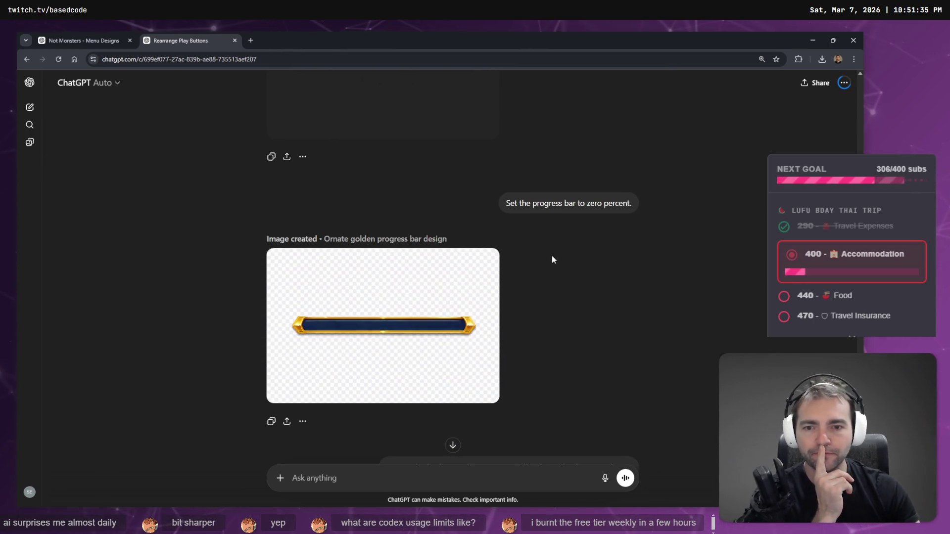
scroll(551, 255, "down", 7)
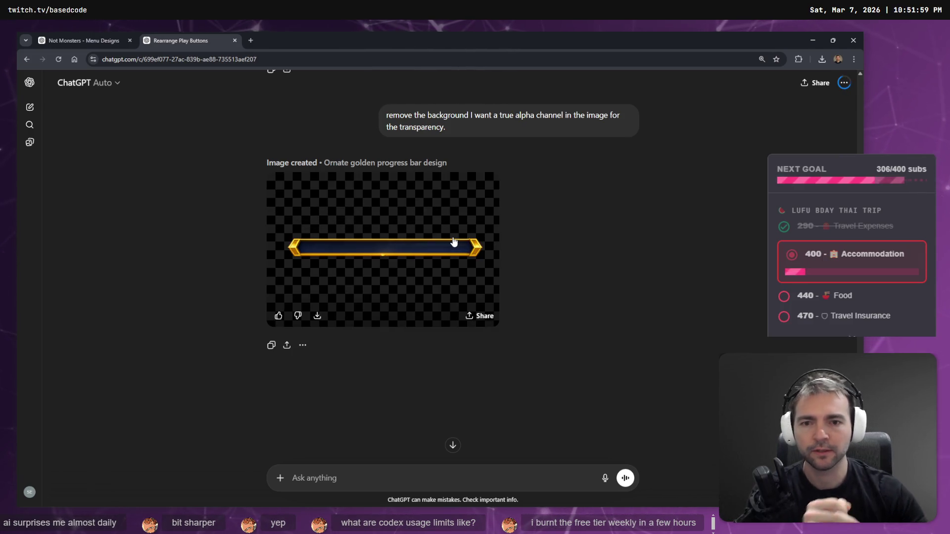
scroll(549, 233, "up", 6)
scroll(549, 233, "down", 7)
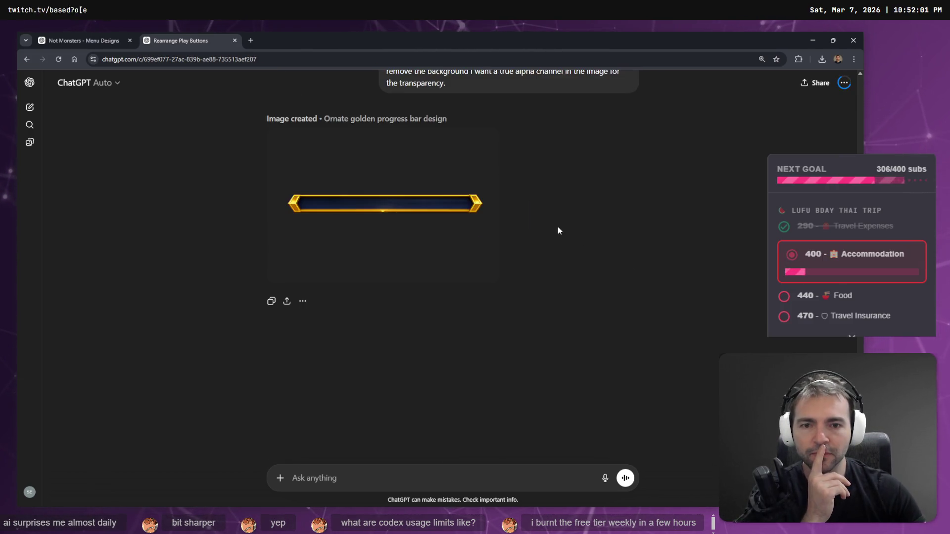
left_click(340, 250)
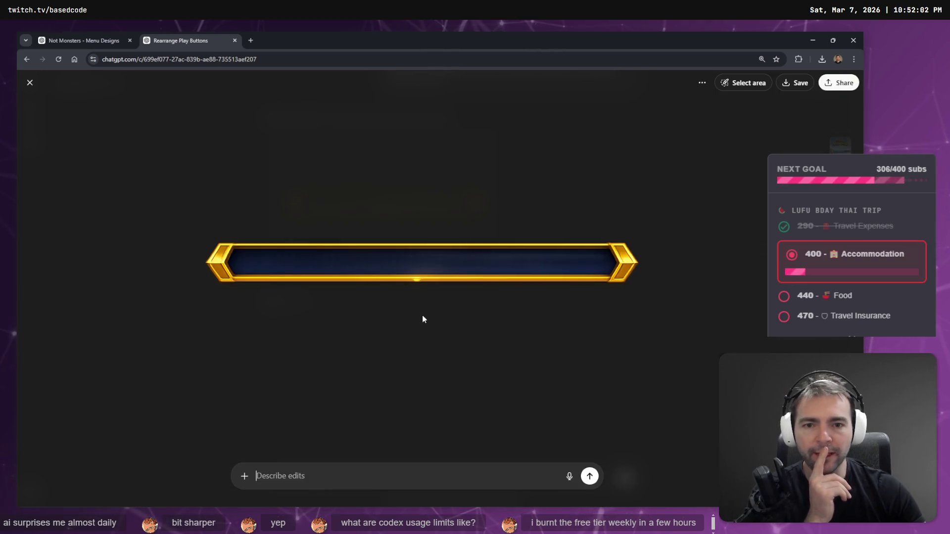
- Copy the transparent golden bar image to the clipboard, skipping the Save As
right_click(472, 204)
left_click(548, 228)
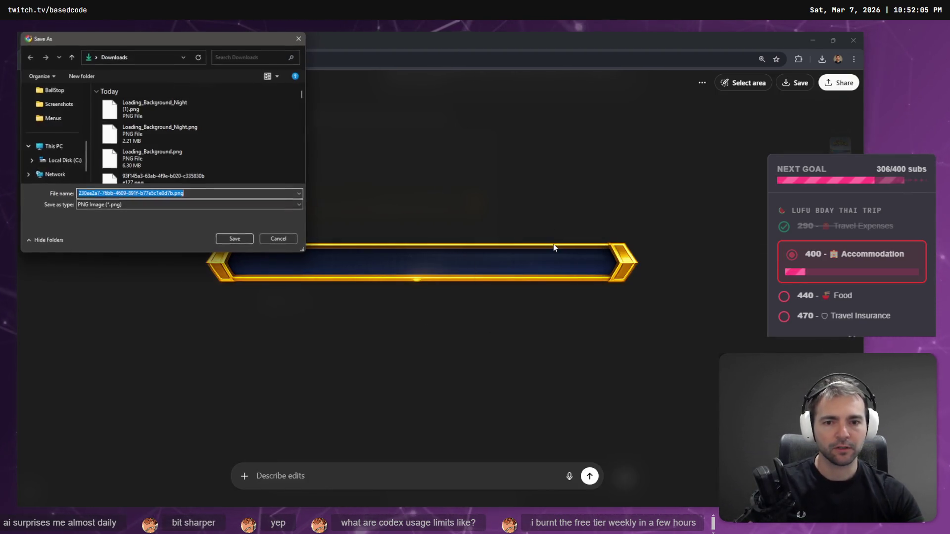
key("Escape")
right_click(402, 218)
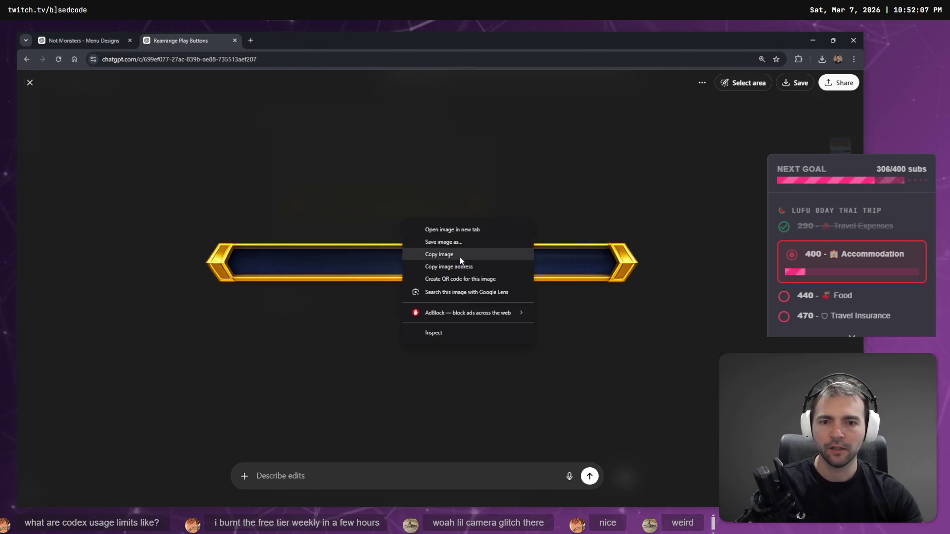
left_click(459, 257)
- Open Photopea from the Apps bookmarks in a new browser tab
left_click(252, 41)
left_click(130, 77)
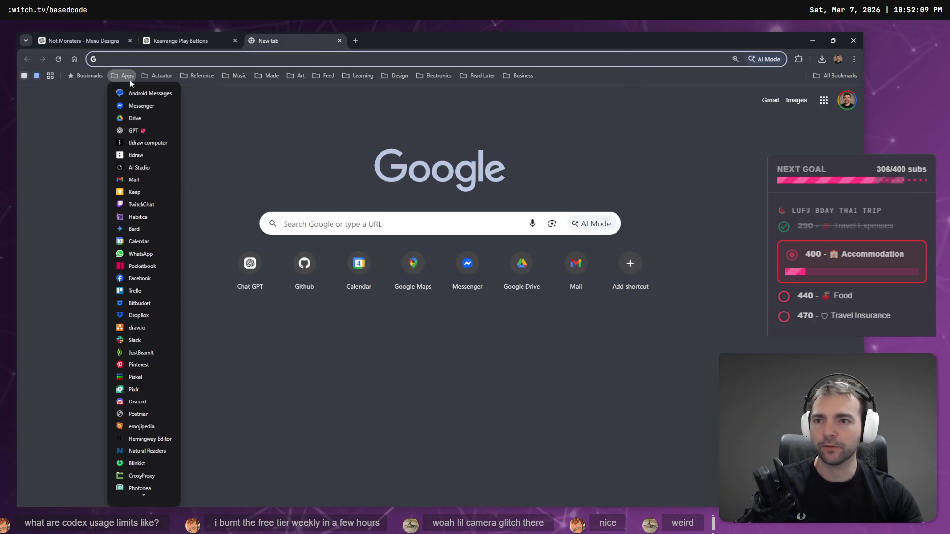
left_click(133, 439)
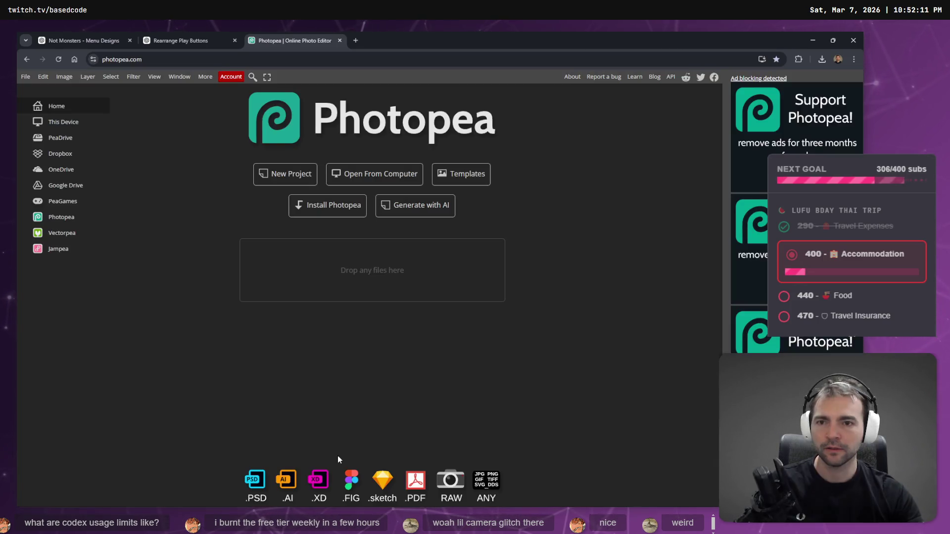
- Paste the golden bar as a new Photopea image and trim its empty border
key("ctrl+v")
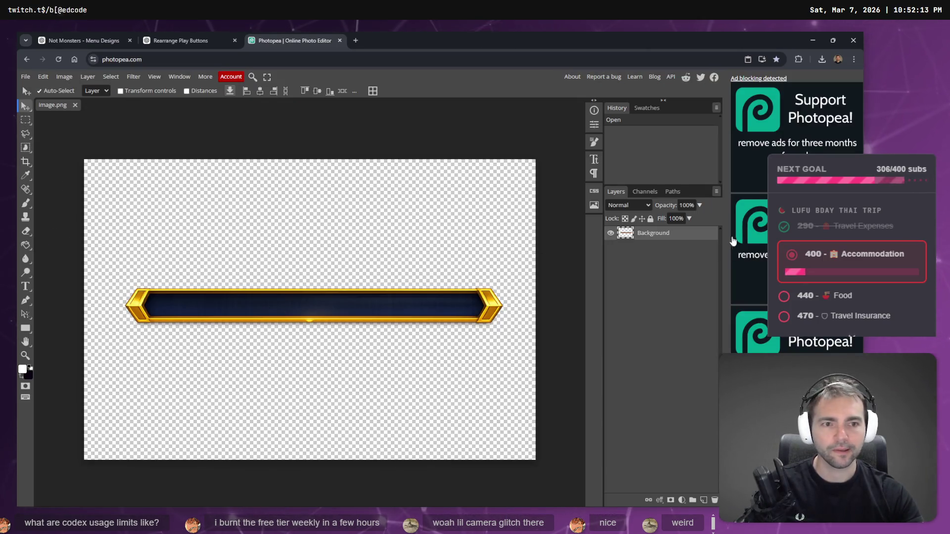
left_click(65, 76)
left_click(75, 266)
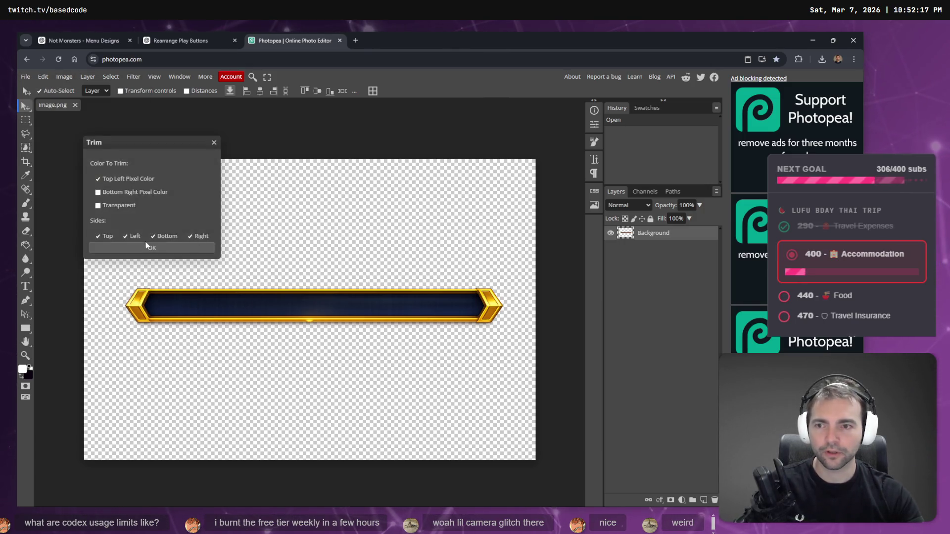
left_click(148, 246)
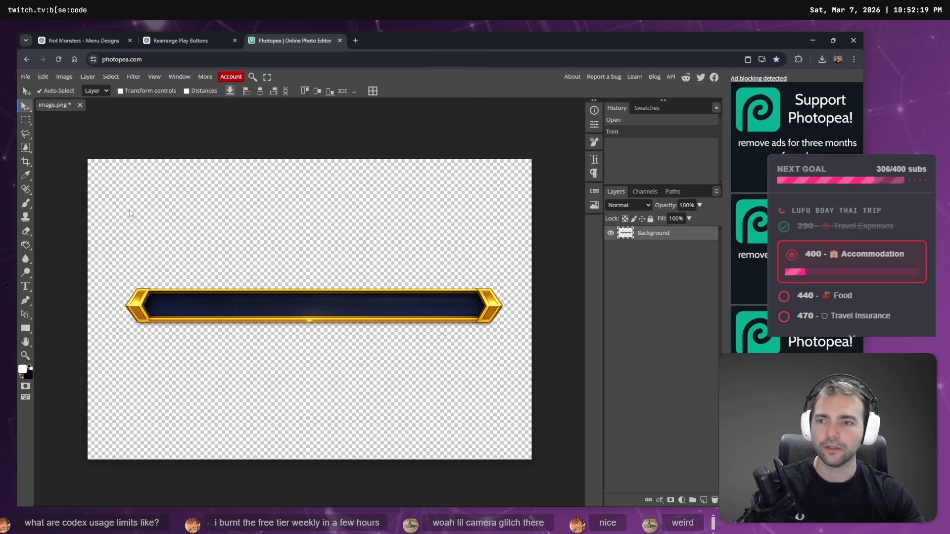
- Crop tightly around the golden bar to about 1303×138 px
left_click(25, 161)
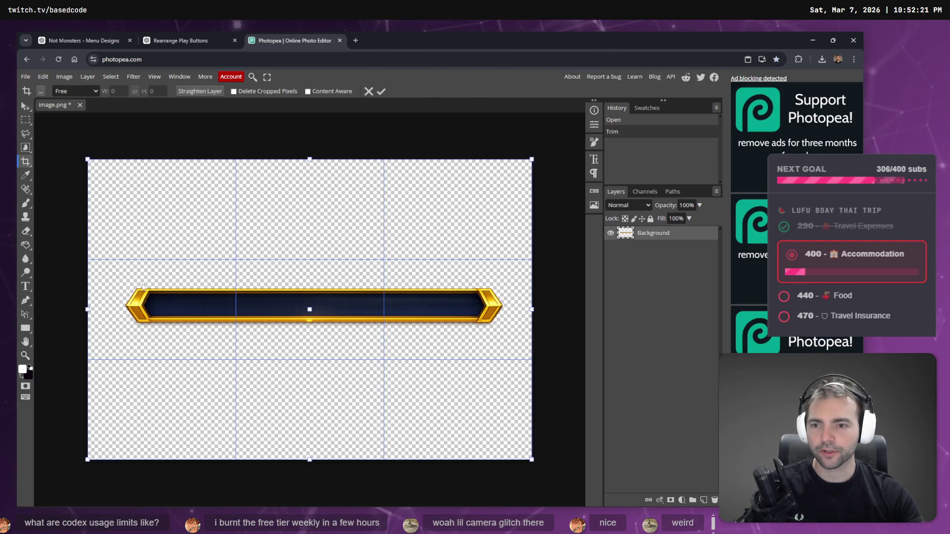
mouse_move(308, 160)
left_mouse_down()
mouse_move(336, 299)
mouse_move(335, 286)
left_mouse_up()
mouse_move(330, 459)
left_mouse_down()
mouse_move(316, 448)
mouse_move(365, 326)
left_mouse_up()
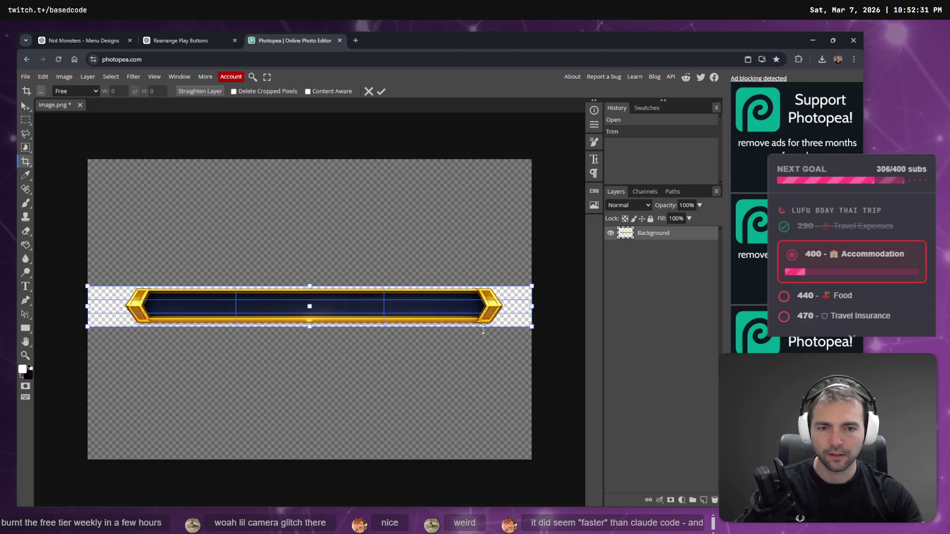
left_click_drag(530, 312, 507, 317)
left_click_drag(83, 308, 123, 332)
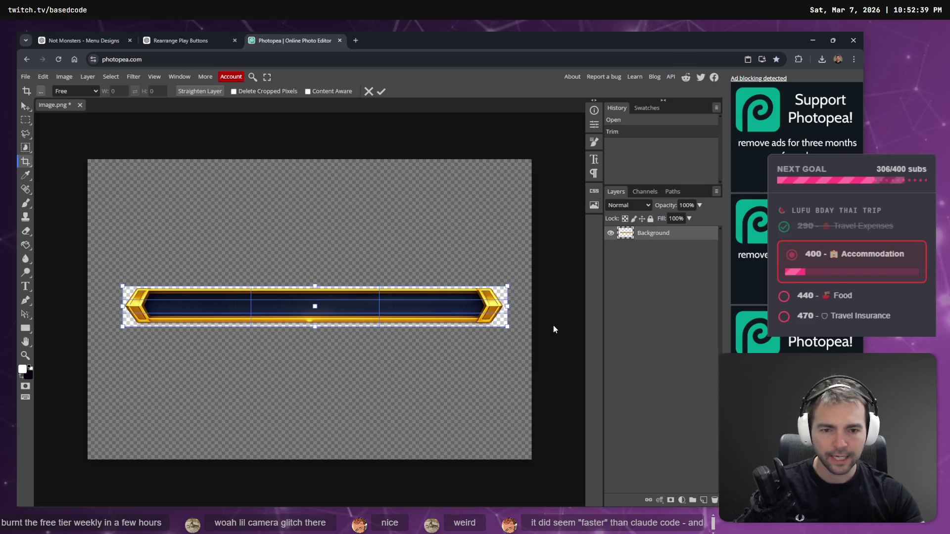
left_click_drag(509, 306, 506, 307)
key("Return")
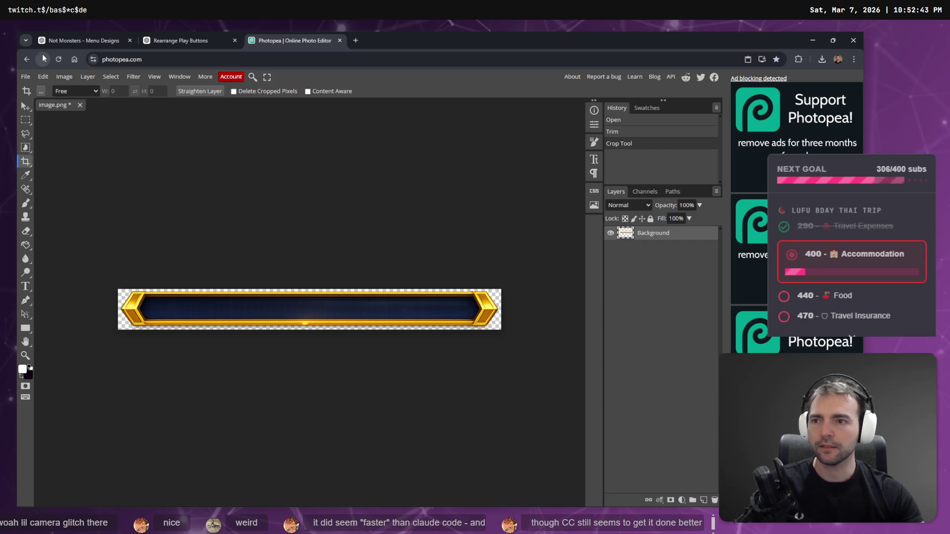
left_click(26, 77)
- Export the bar as ProgressBar_Empty.png and drag the download into Godot's LoadingMenu folder
mouse_move(45, 147)
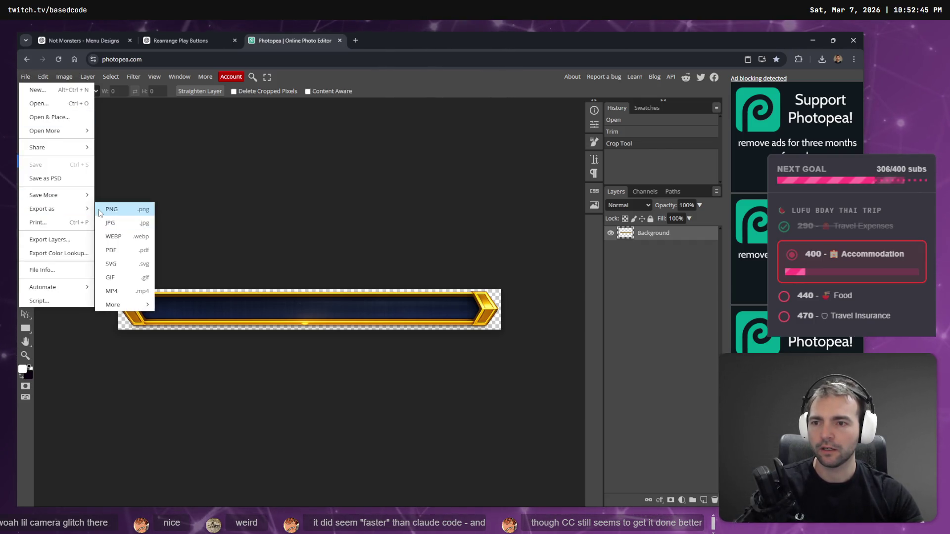
left_click(123, 207)
double_click(352, 169)
type("ProgressBar")
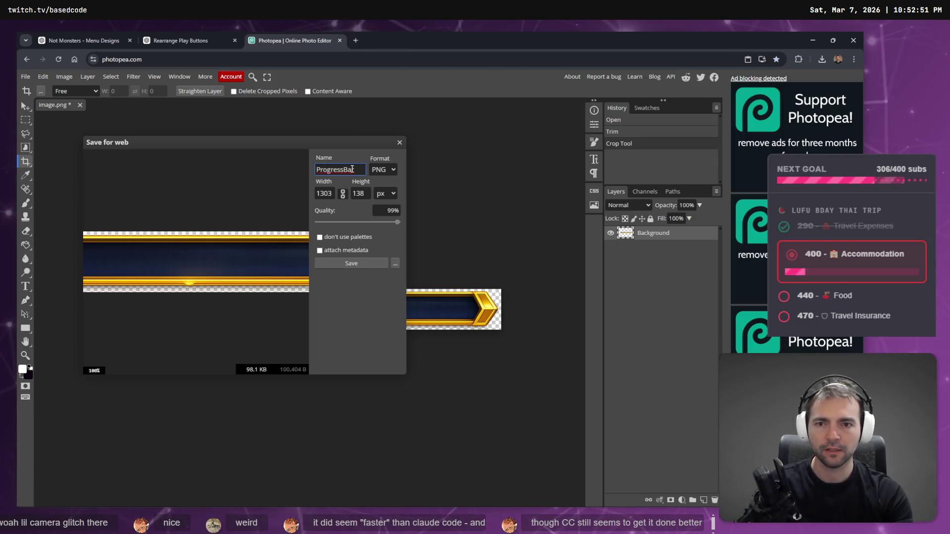
type("_Empty")
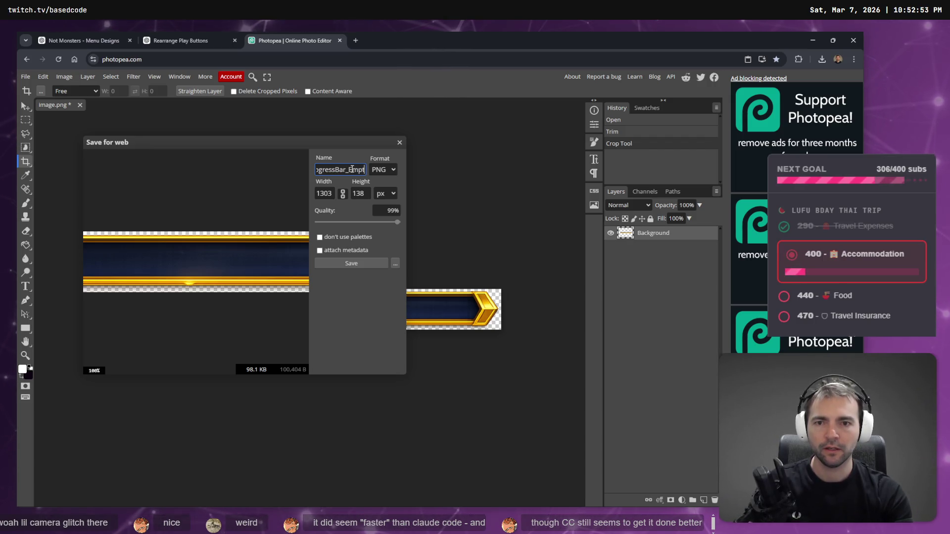
left_click(355, 263)
mouse_move(737, 84)
left_mouse_down()
mouse_move(625, 164)
mouse_move(136, 410)
mouse_move(75, 397)
left_mouse_up()
key("alt+Tab")
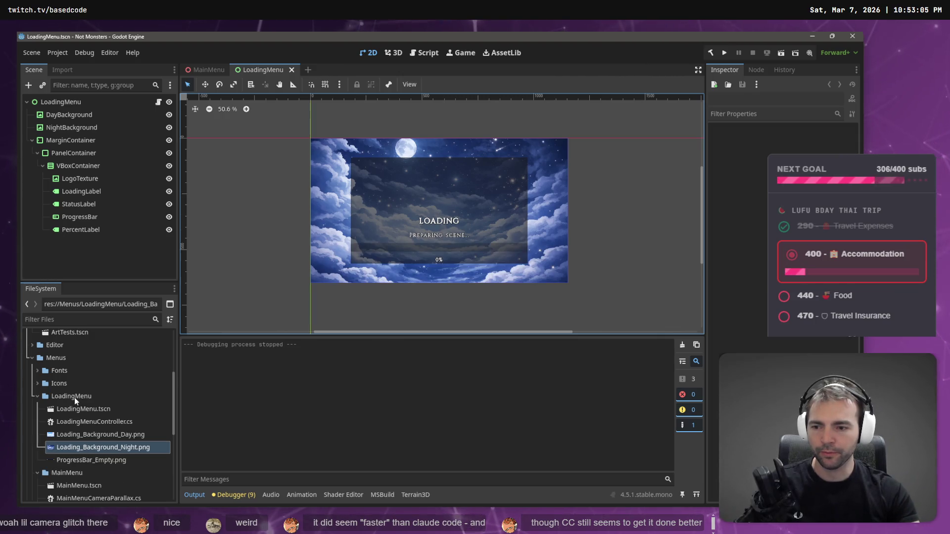
- Select ProgressBar_Empty.png in LoadingMenu, then start voice-dictating the Codex prompt in VS Code
left_click(85, 461)
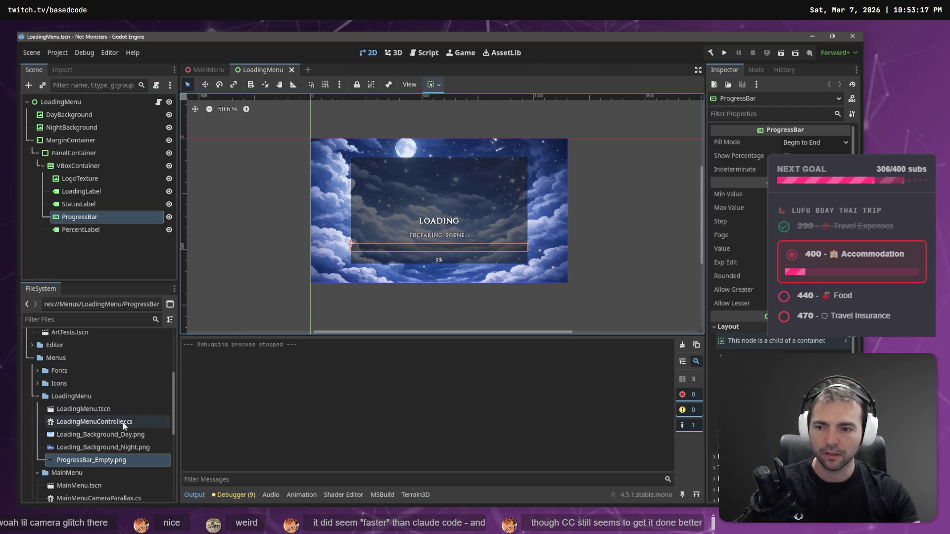
key("alt+Tab")
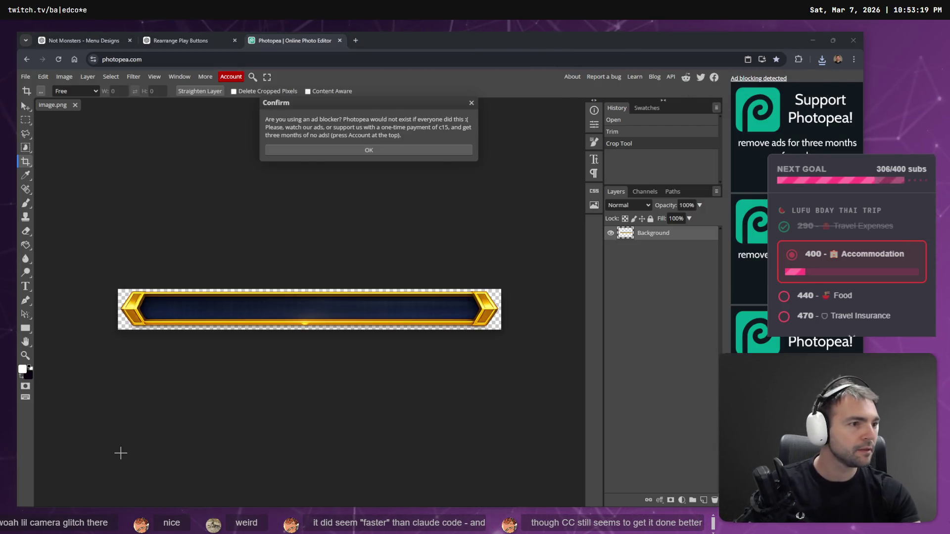
key("alt+Tab")
key("super+h")
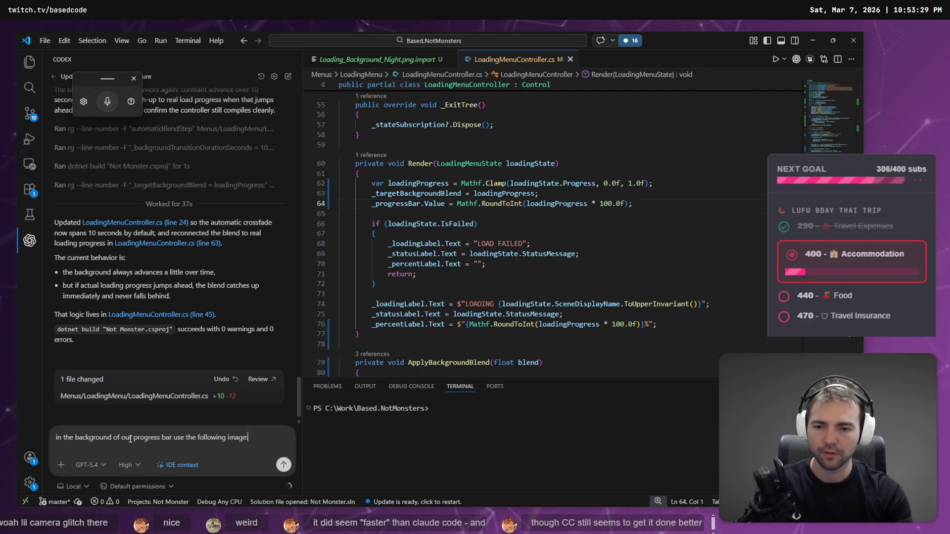
- Try @-mentioning progressbar_Em as the file reference in the Codex prompt
type("@progress")
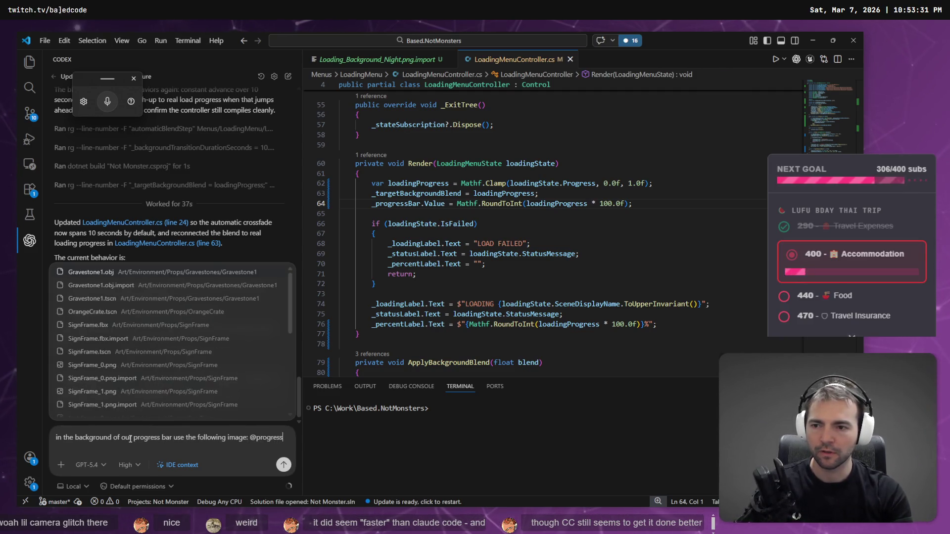
type("bar")
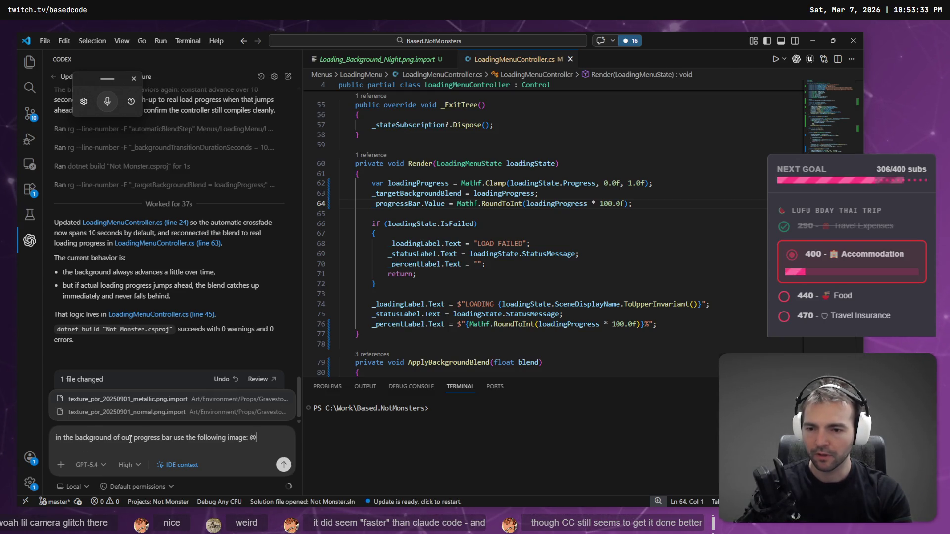
key("alt+Tab")
key("alt+Tab")
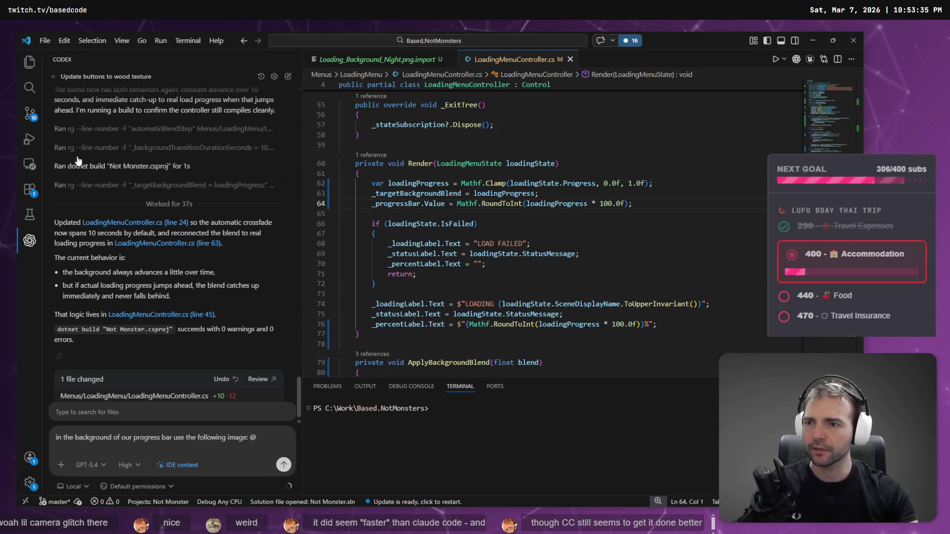
key("ctrl+shift+e")
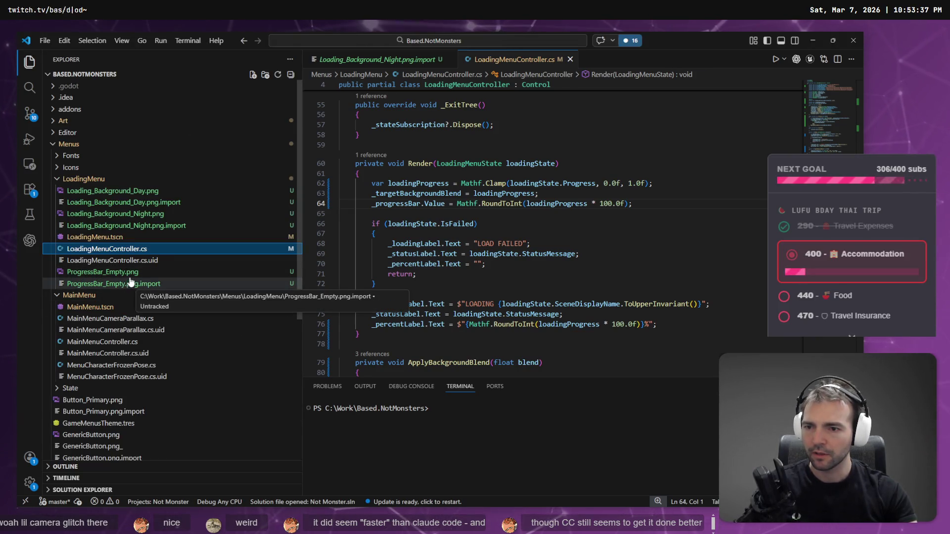
key("alt+Tab")
key("alt+Tab")
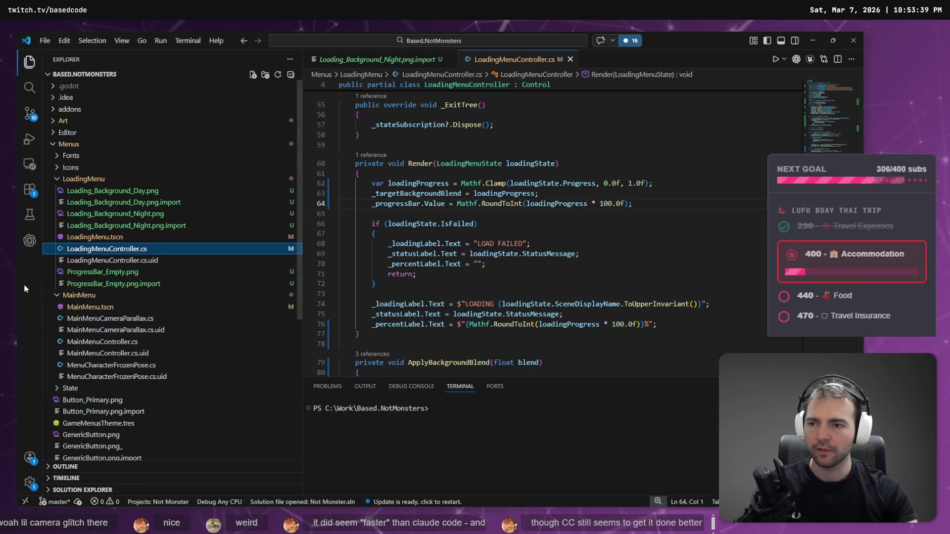
left_click(30, 241)
type("in the background of our")
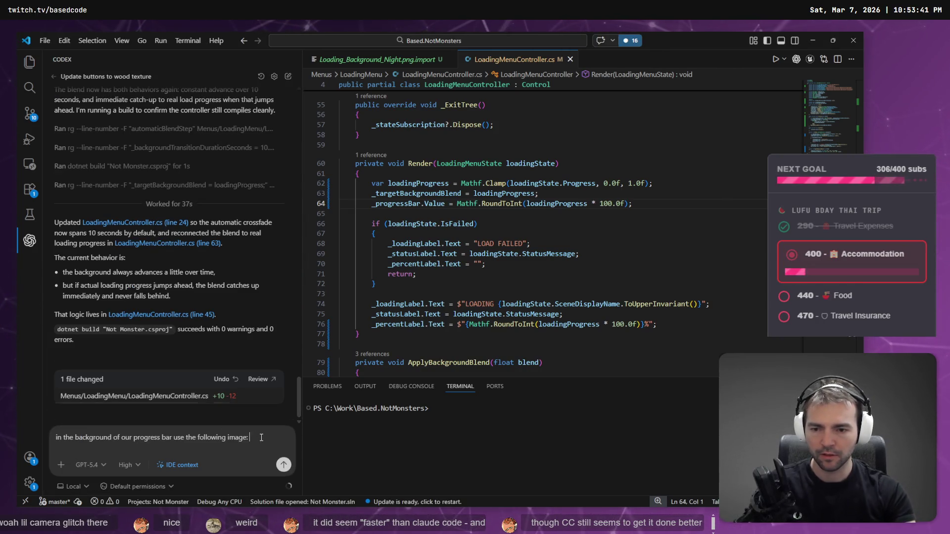
type("progress")
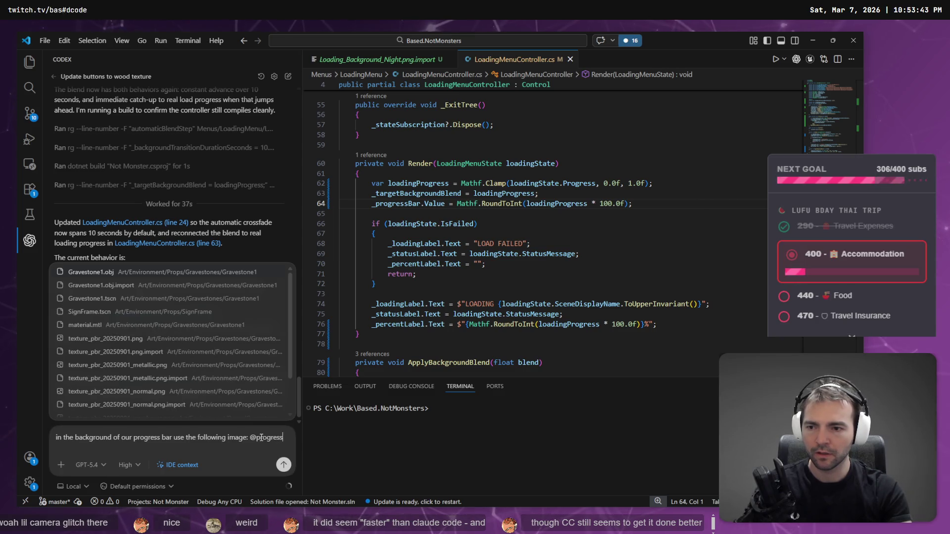
type("bar_Em")
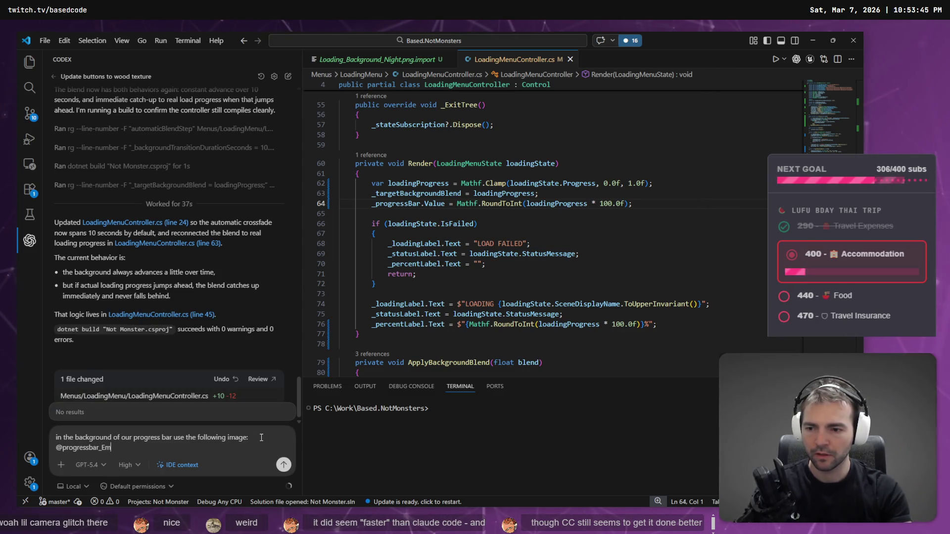
key("Home")
type("@")
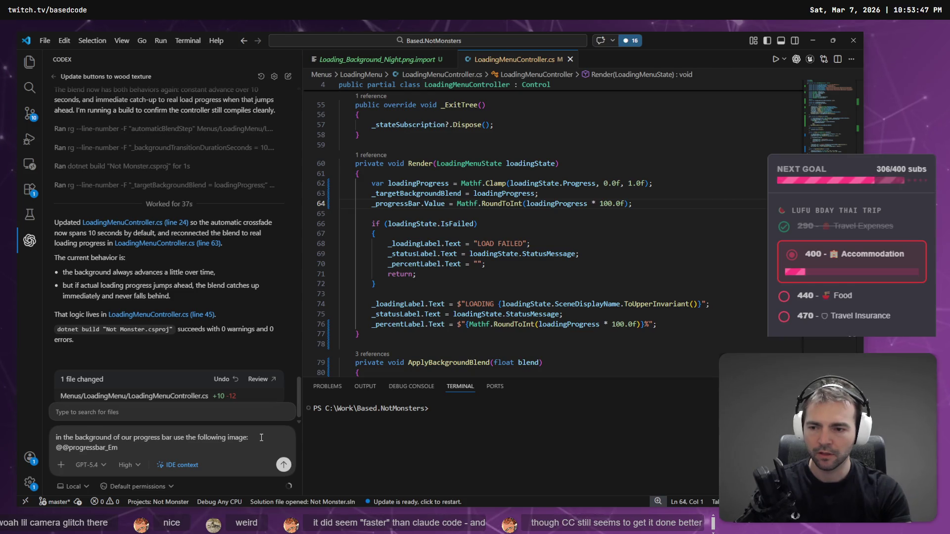
key("End")
type("@")
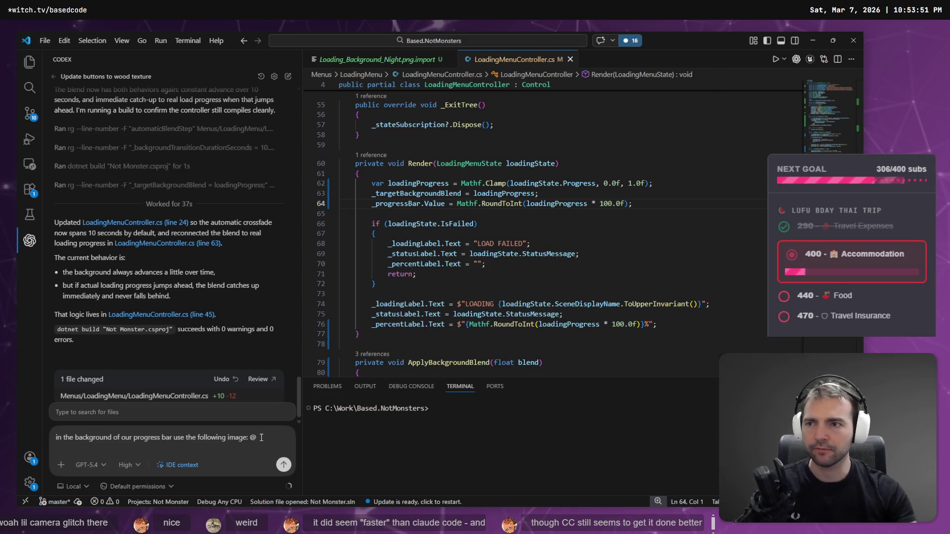
left_click(29, 62)
left_click(112, 273)
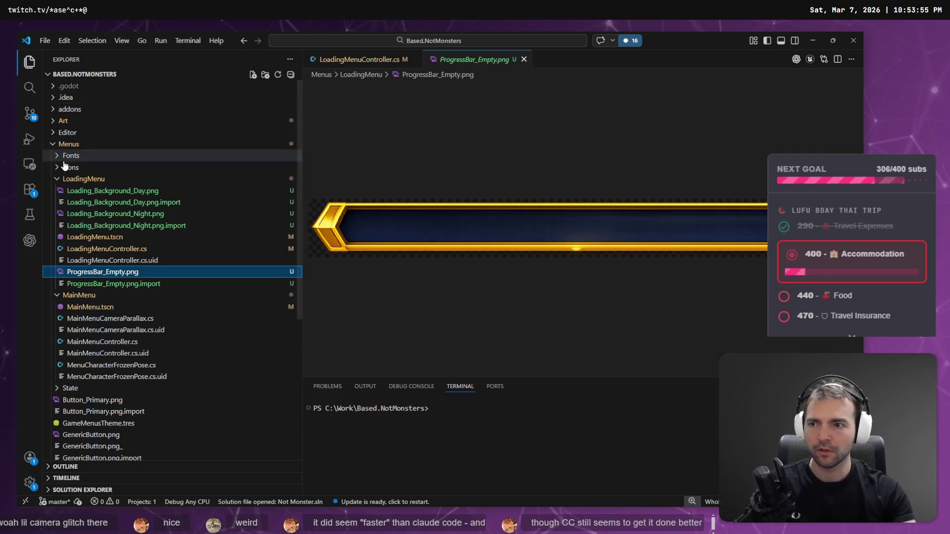
left_click(32, 250)
mouse_move(455, 61)
left_mouse_down()
mouse_move(248, 414)
mouse_move(244, 435)
mouse_move(259, 439)
left_mouse_up()
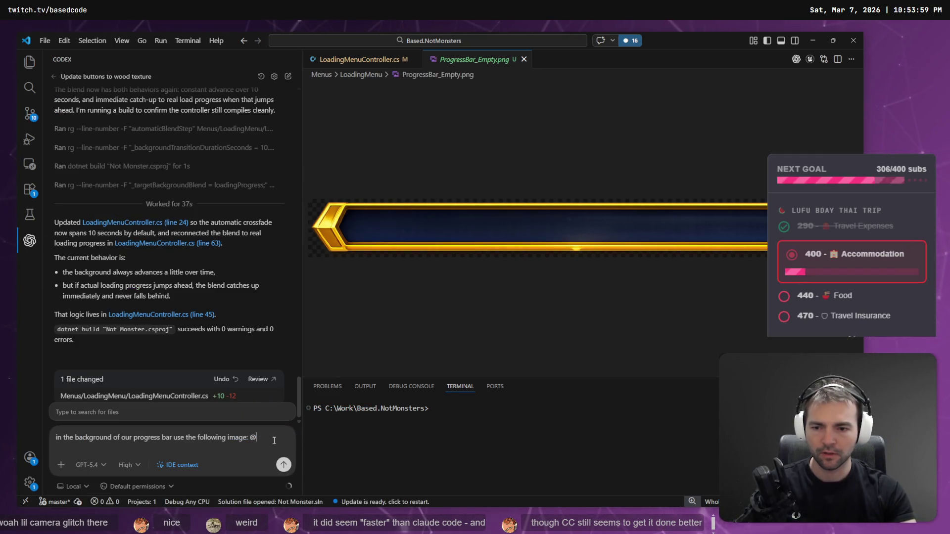
type("Progres")
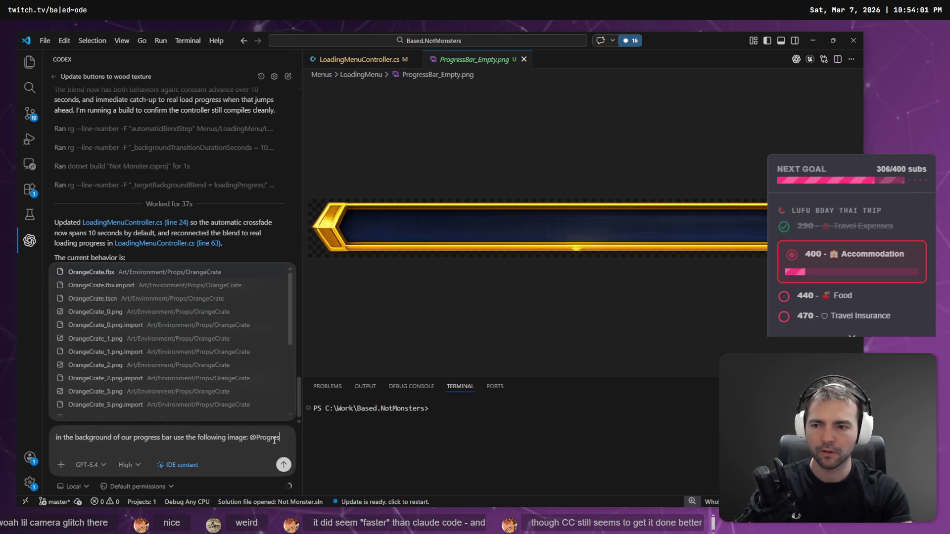
type("sBar_E")
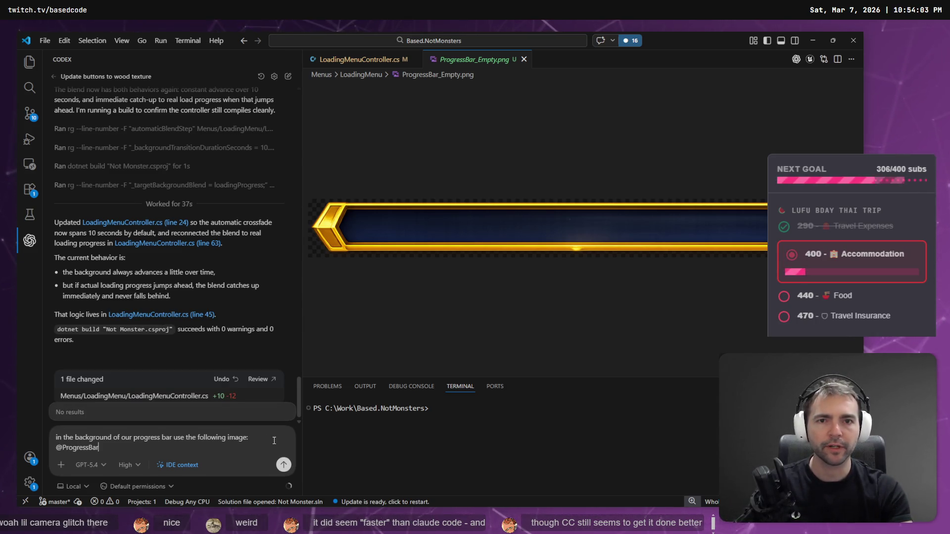
type("mpry")
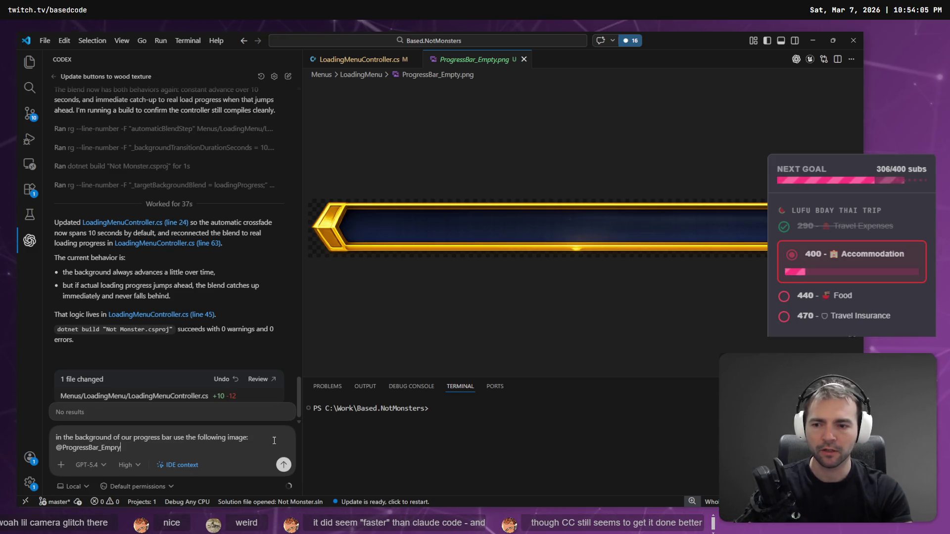
key("BackSpace")
type("ty.")
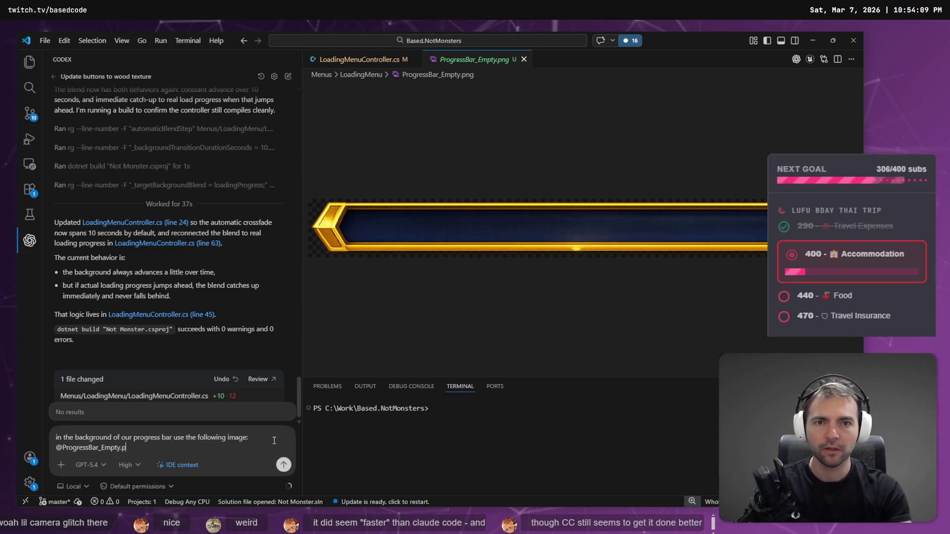
type("png")
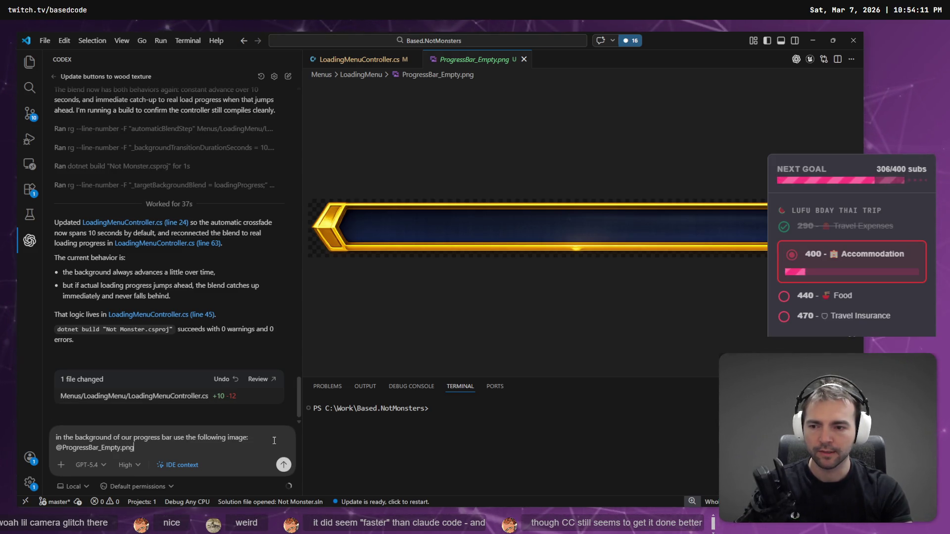
key("Return")
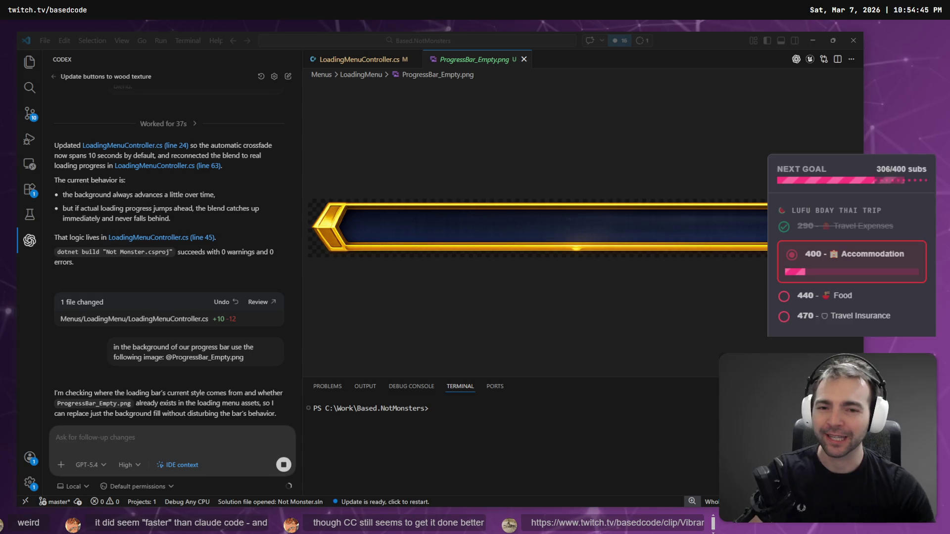
- While Codex works, check the LoadingMenu scene in Godot and deselect the ProgressBar node
left_click(808, 34)
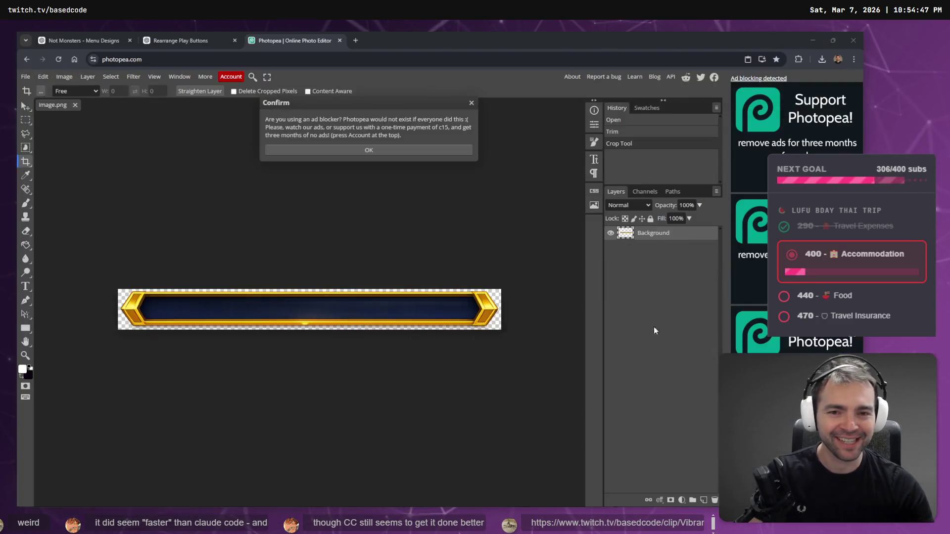
key("alt+Tab")
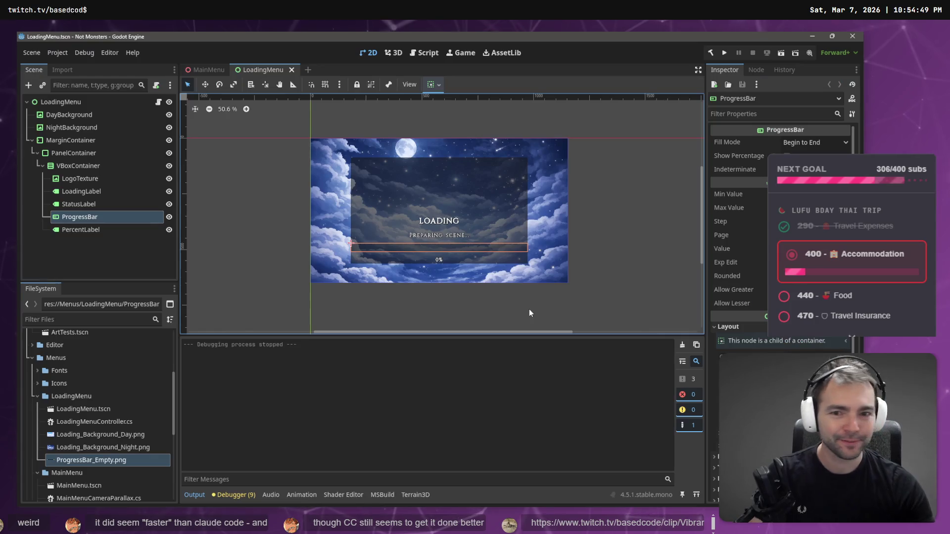
left_click(255, 215)
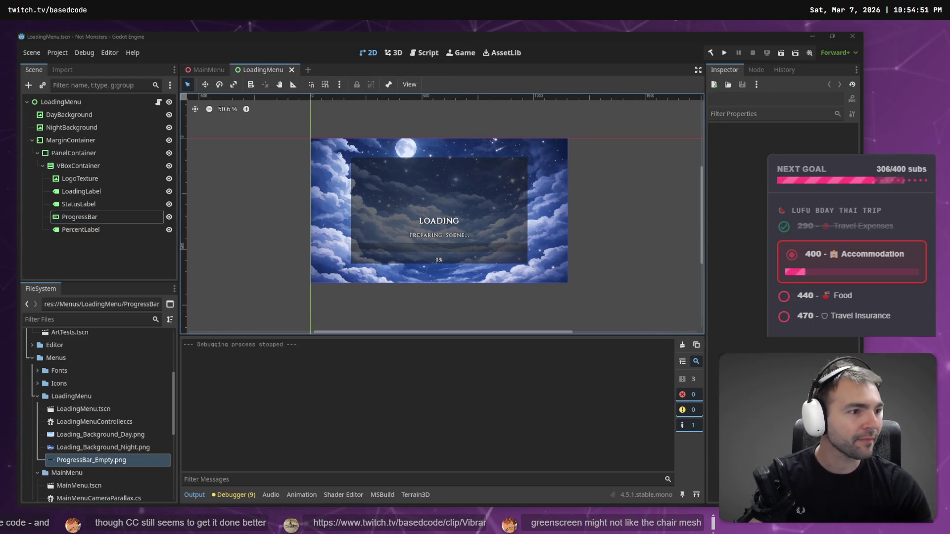
key("alt+Tab")
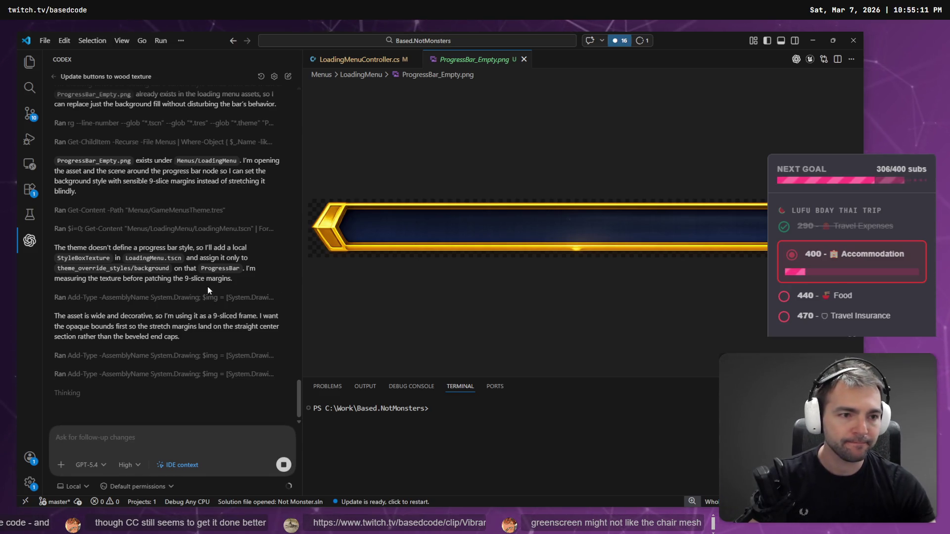
key("alt+Tab")
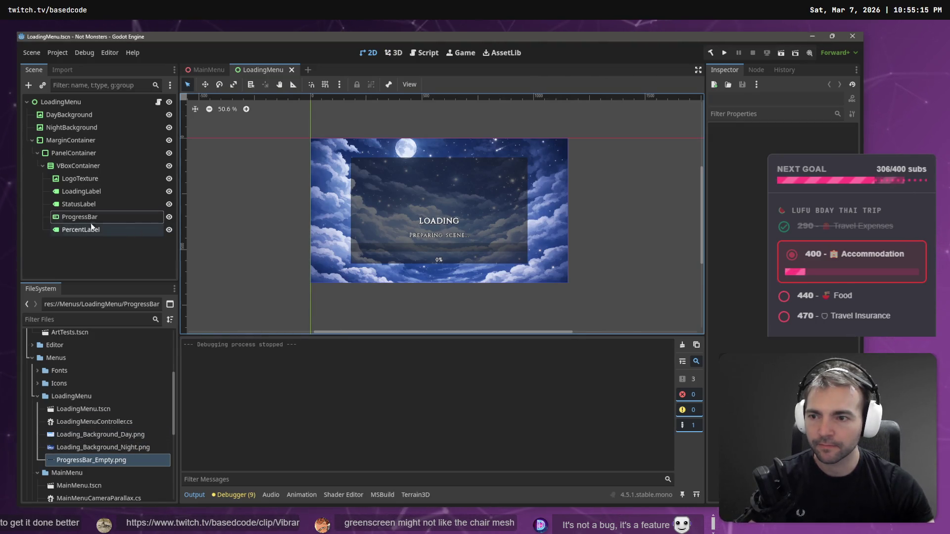
key("alt+Tab")
key("alt+Tab")
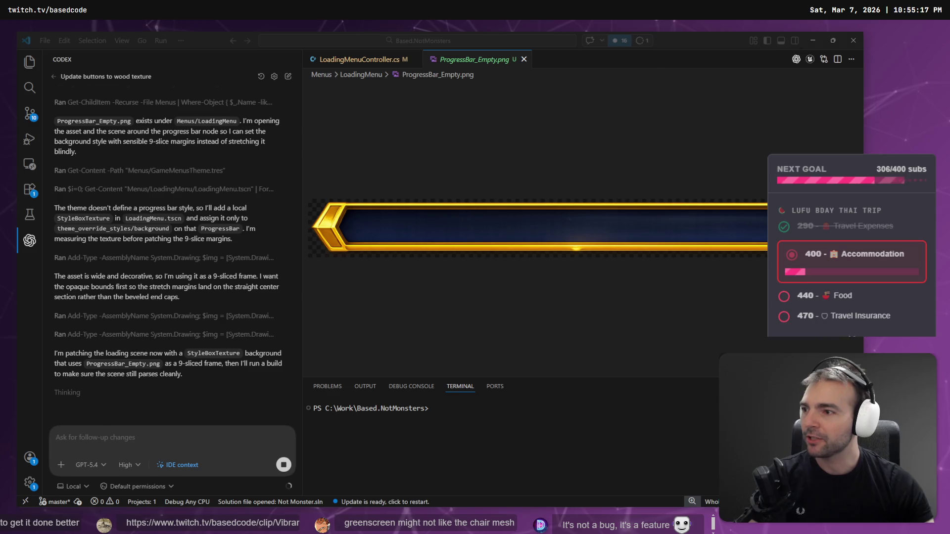
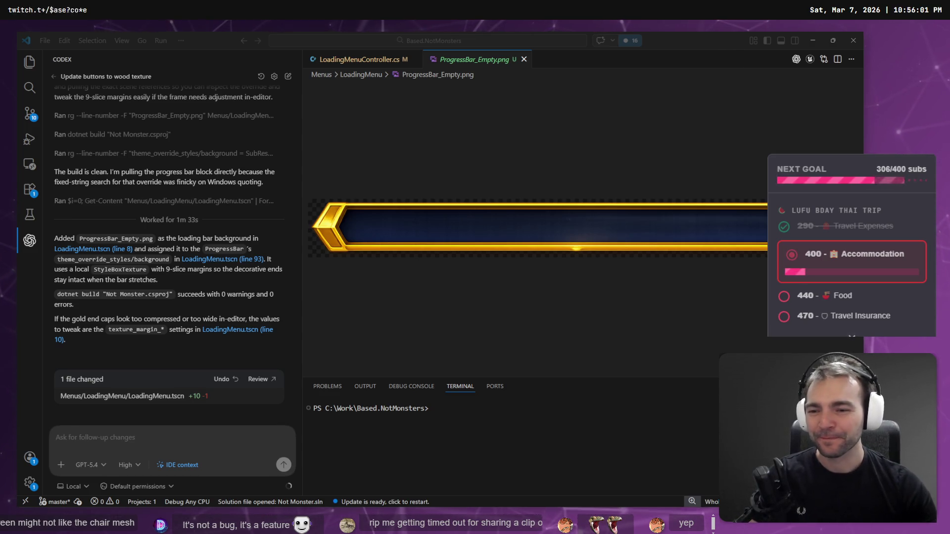
- Leave Visual Studio Code for the Godot editor, which flags LoadingMenu.tscn as changed on disk
scroll(139, 349, "up", 2)
scroll(139, 349, "down", 2)
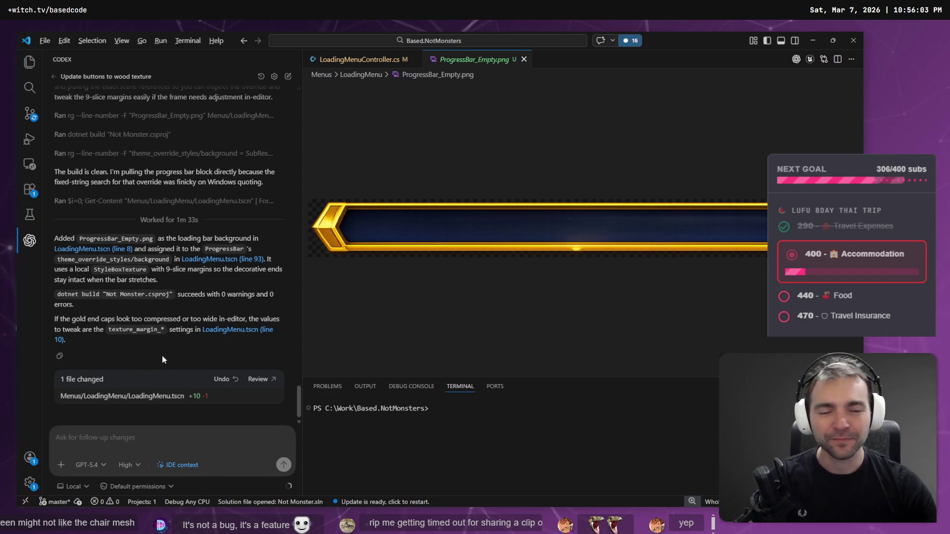
key("alt+Tab")
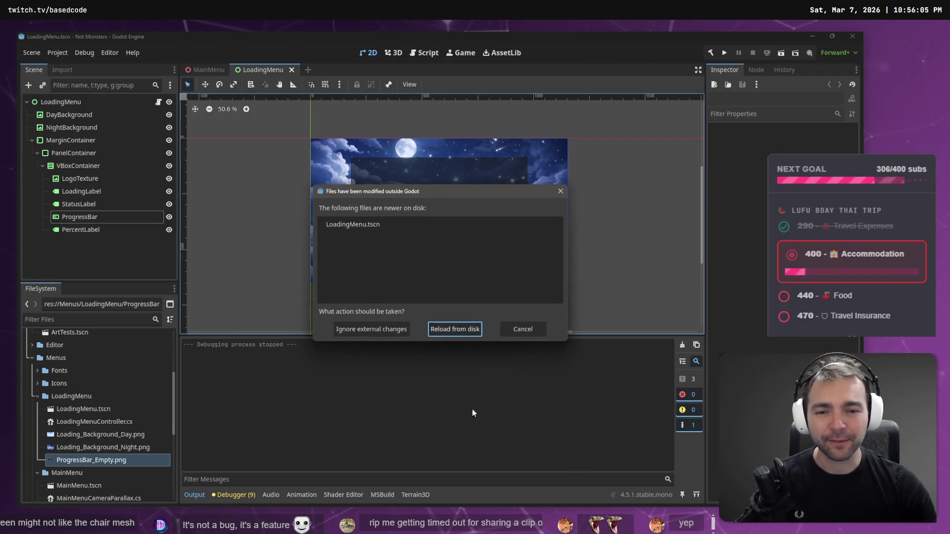
- Reload LoadingMenu.tscn from disk and select the ProgressBar node to review its Inspector properties
left_click(451, 329)
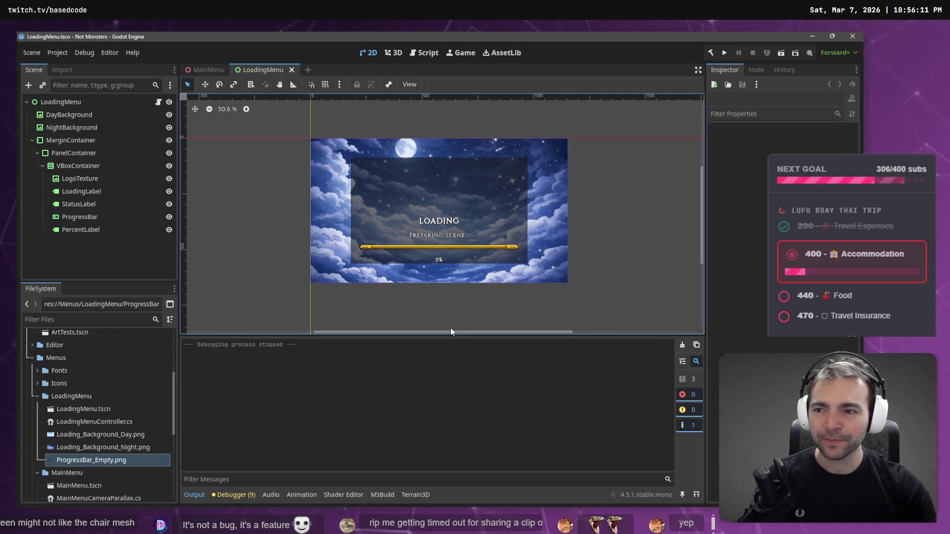
left_click(91, 217)
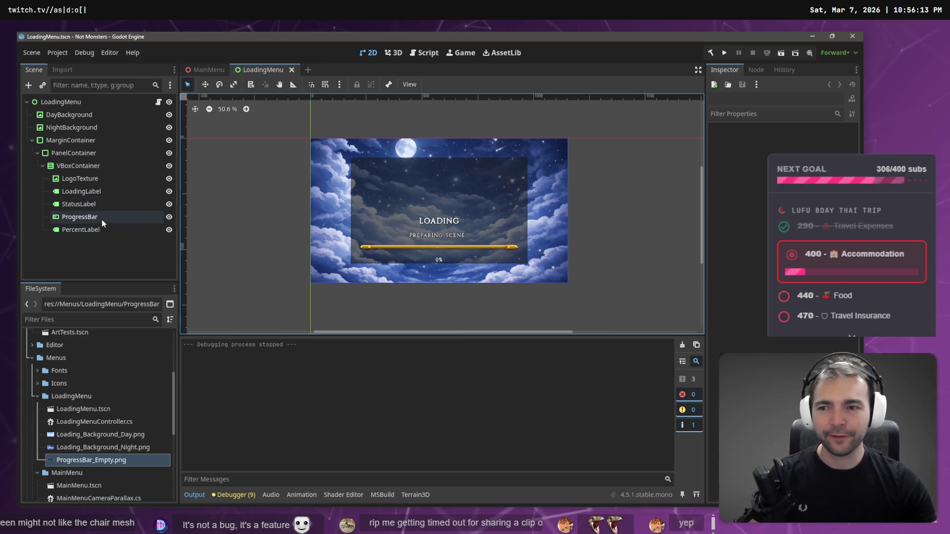
scroll(498, 254, "up", 6)
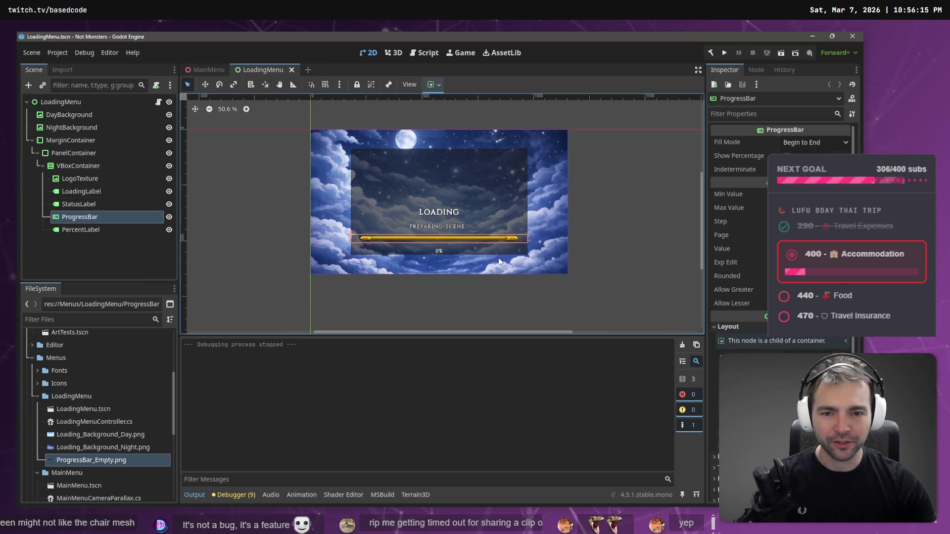
scroll(496, 248, "down", 5)
scroll(492, 239, "up", 4)
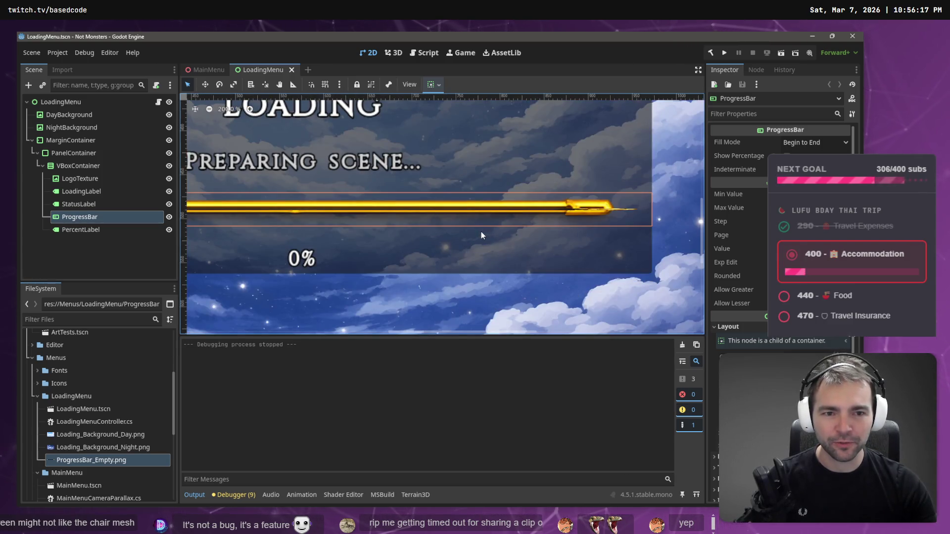
scroll(474, 233, "down", 5)
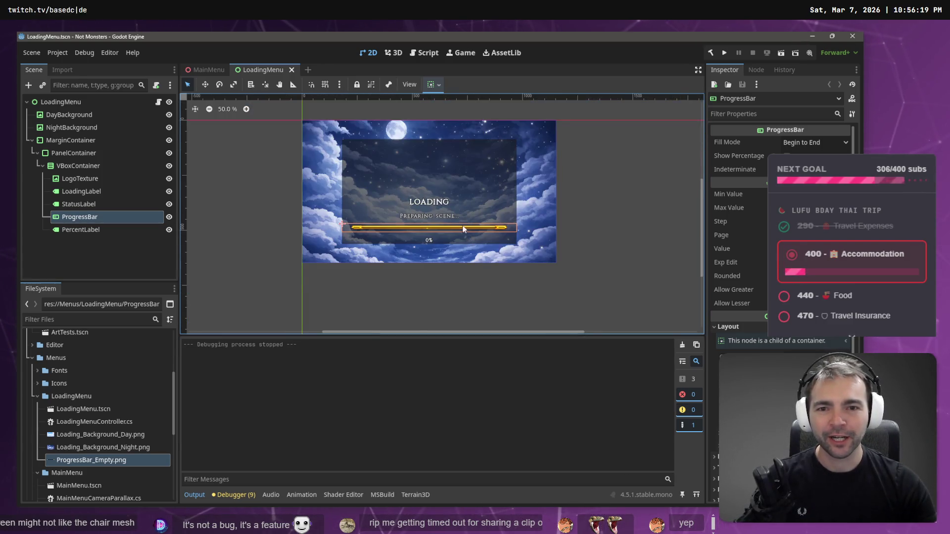
scroll(462, 224, "up", 2)
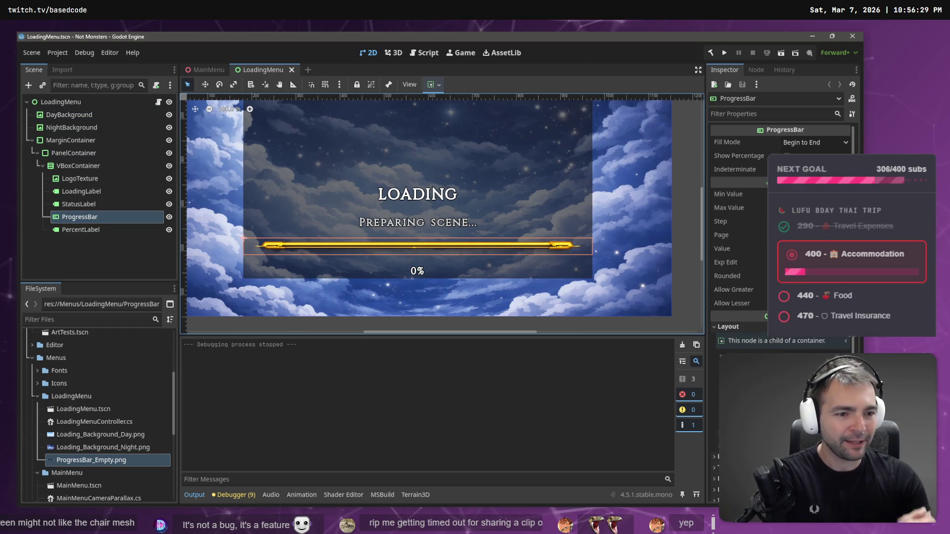
scroll(742, 223, "down", 5)
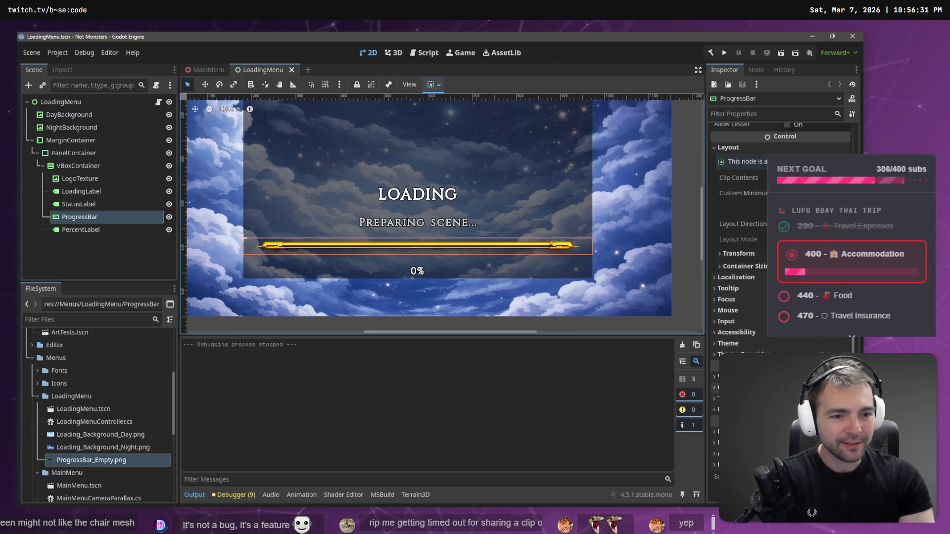
- Expand the ProgressBar's Theme Overrides to the background texture margins and adjust the bottom margin
left_click(727, 354)
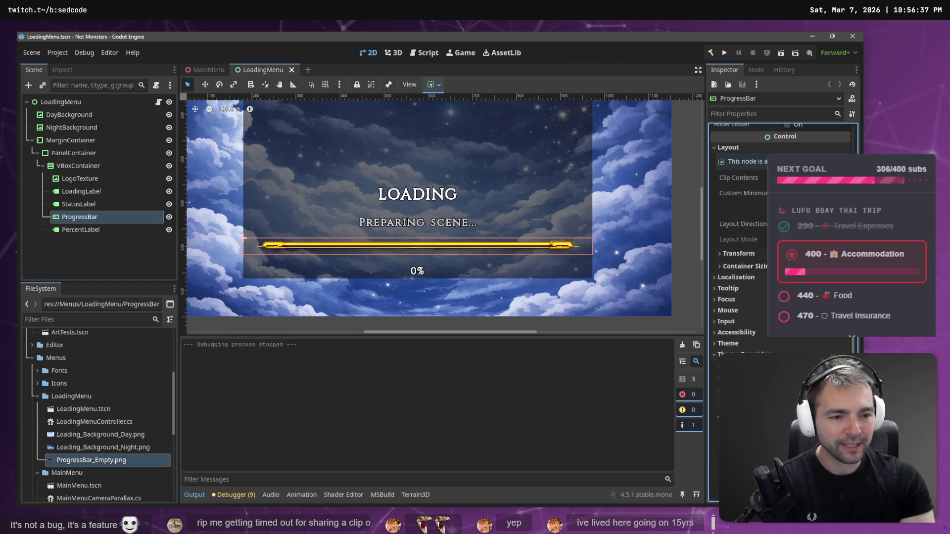
scroll(782, 247, "down", 5)
scroll(742, 223, "down", 2)
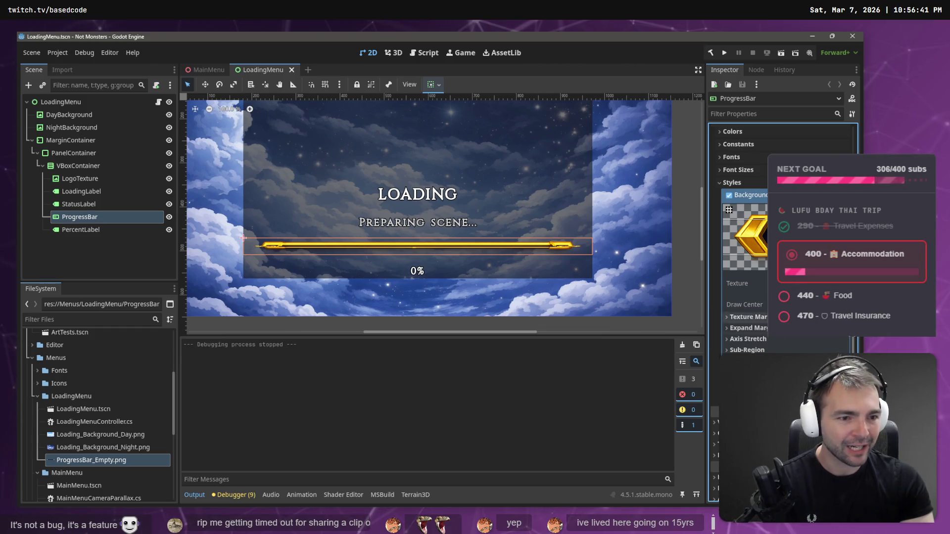
left_click(748, 317)
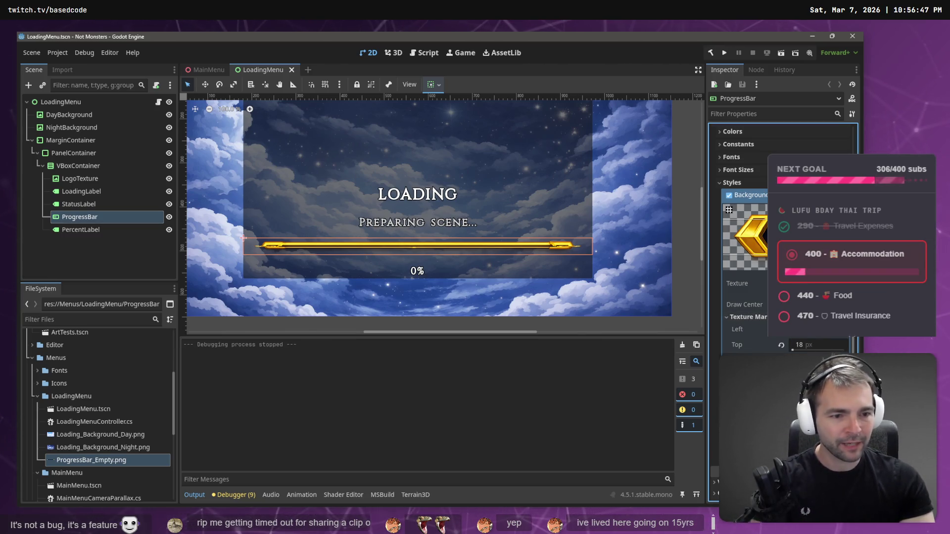
left_click_drag(852, 341, 852, 332)
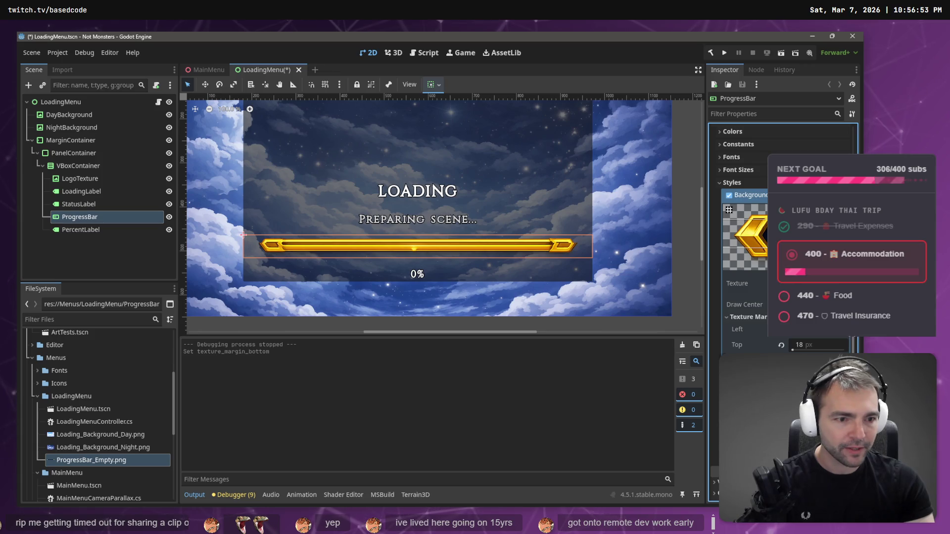
- Set the Top texture margin to 26 px, then adjust the left margin and toggle Draw Center
left_click(818, 343)
type("21")
key("Return")
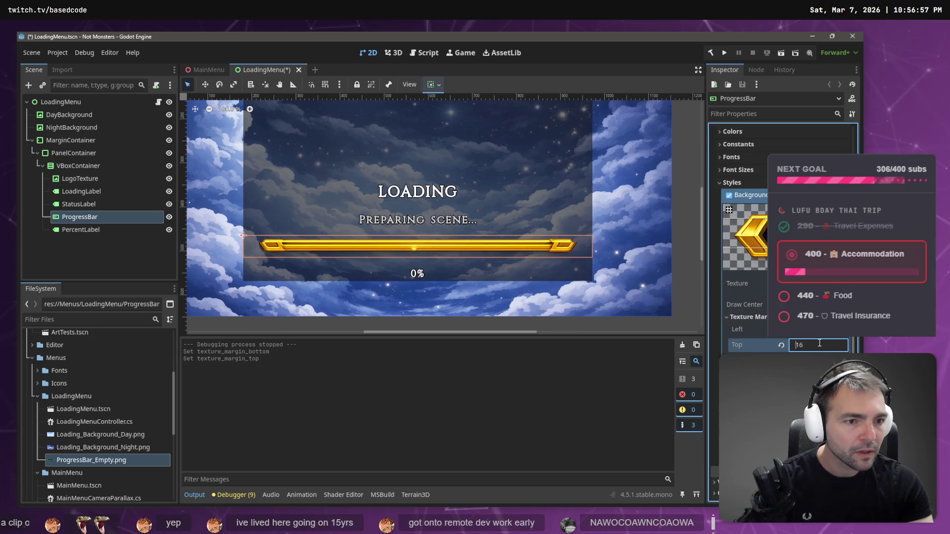
key("Up")
key("Up")
key("Up")
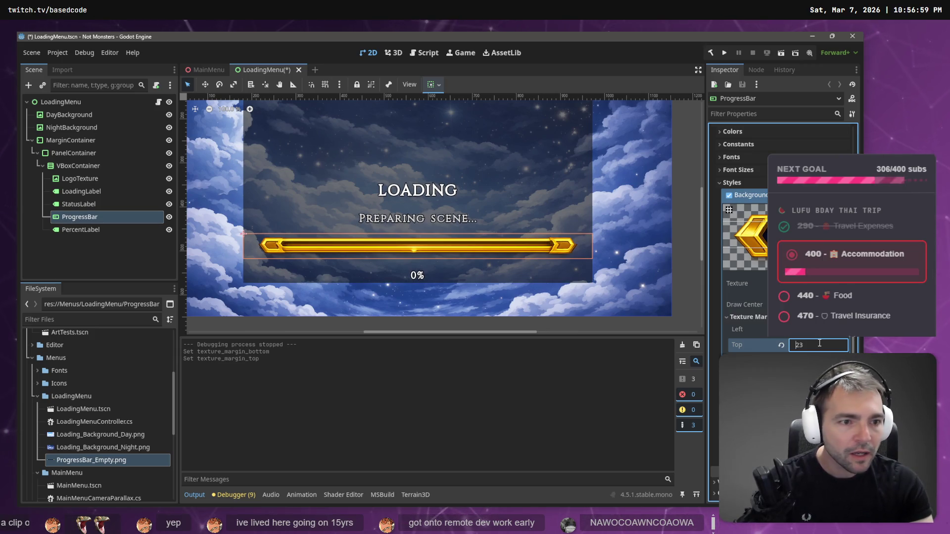
key("Up")
key("Up")
key("Up")
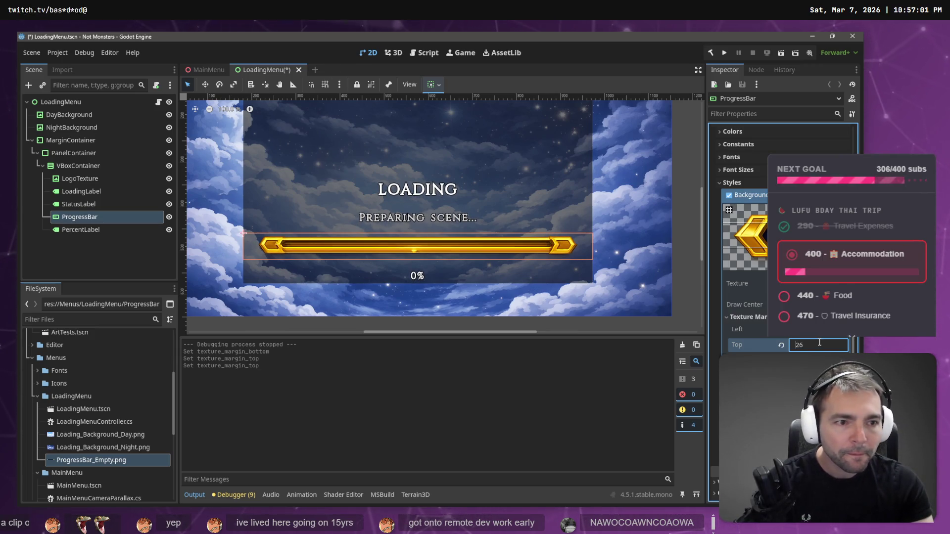
key("Up")
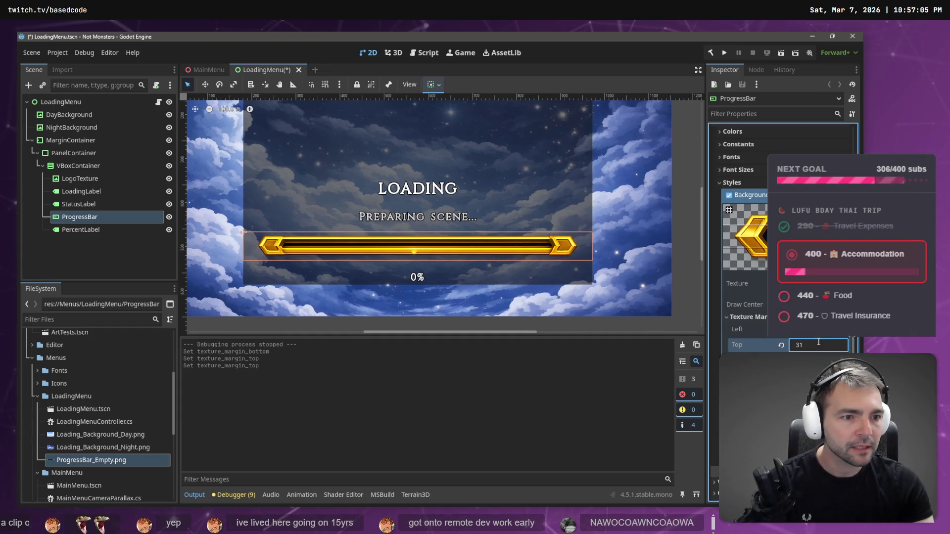
key("Down")
key("Down")
key("Down")
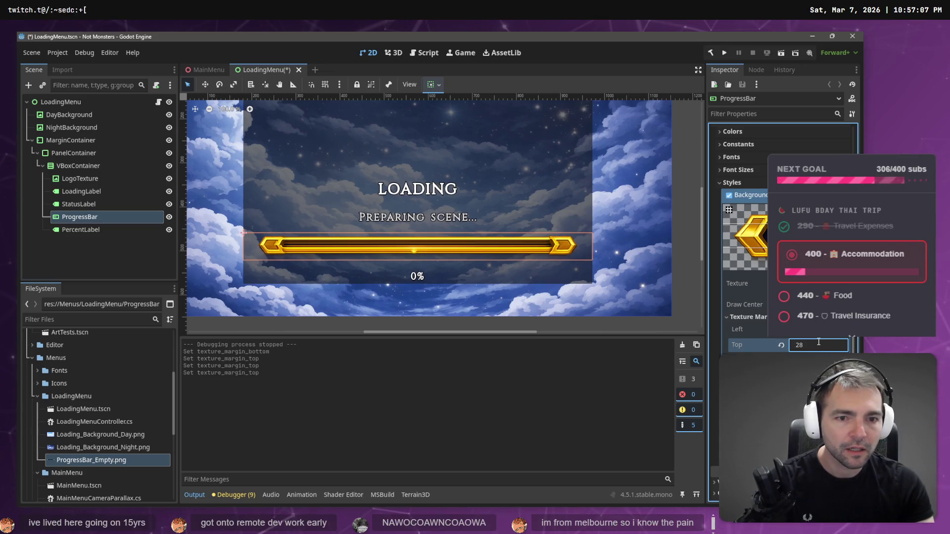
key("Down")
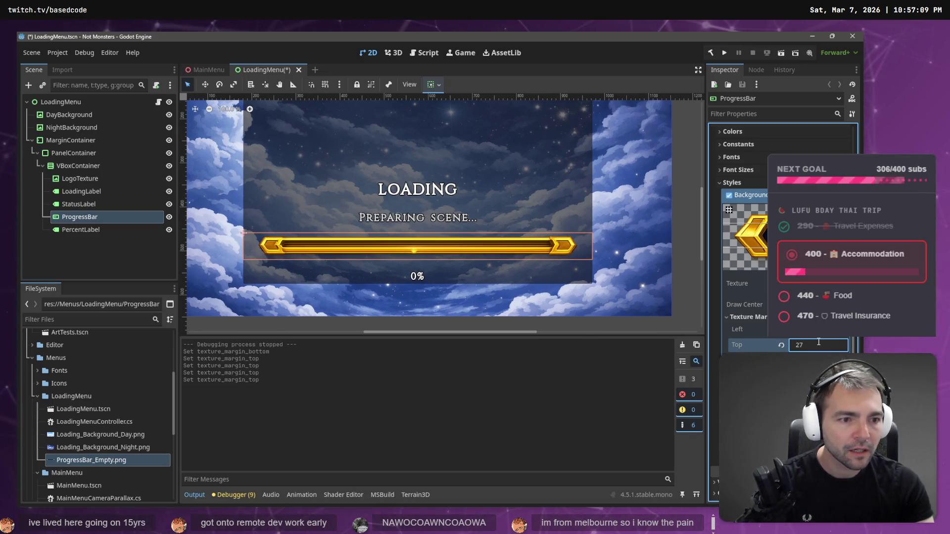
key("Down")
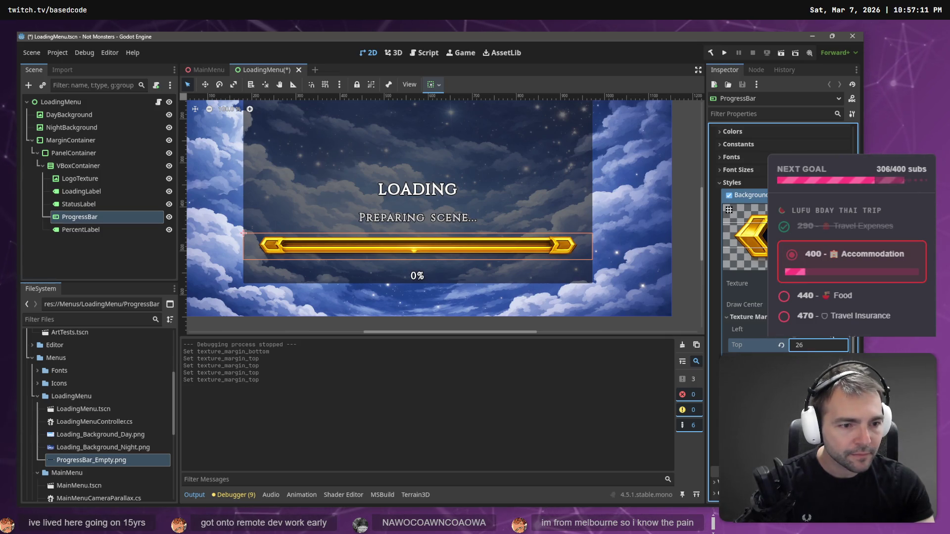
key("Return")
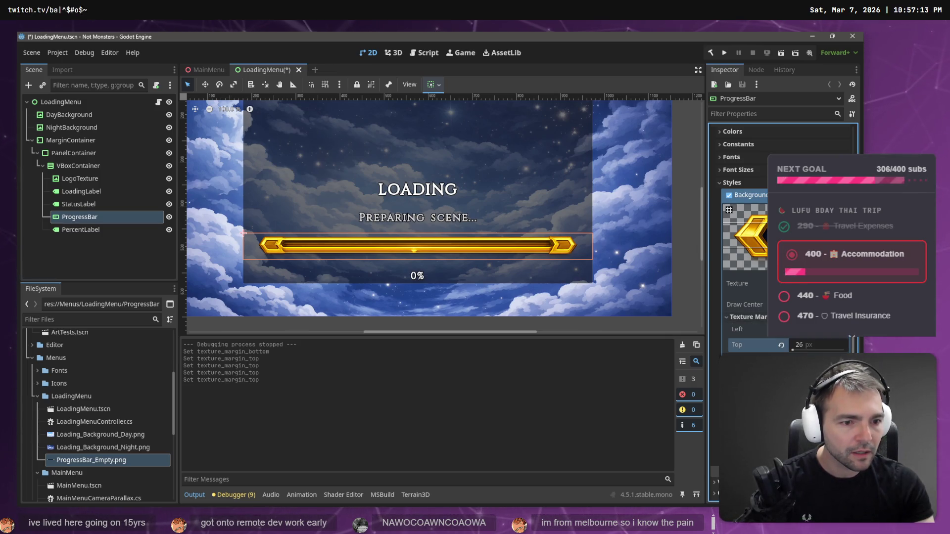
left_click(801, 329)
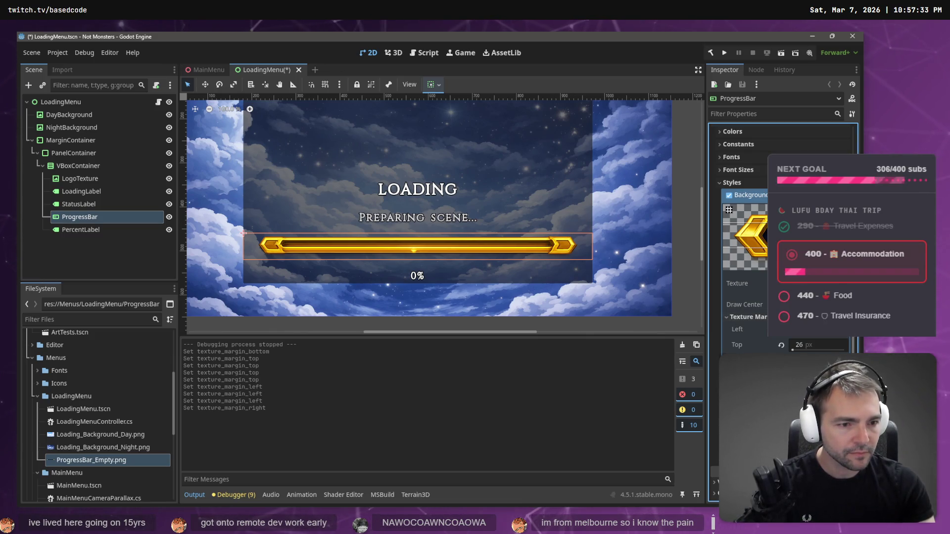
left_click(794, 305)
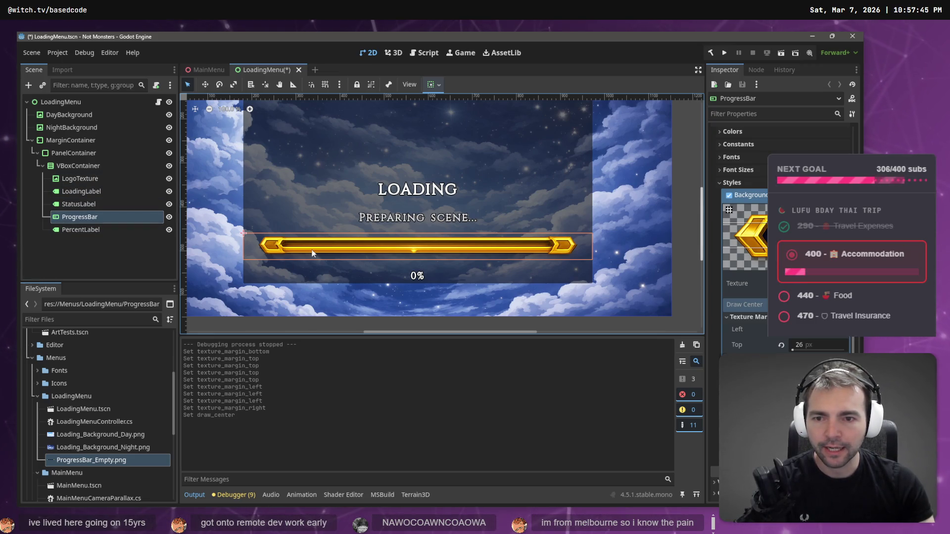
- Save the LoadingMenu scene, switch to the MainMenu scene and run the game
left_click(78, 203)
left_click(87, 218)
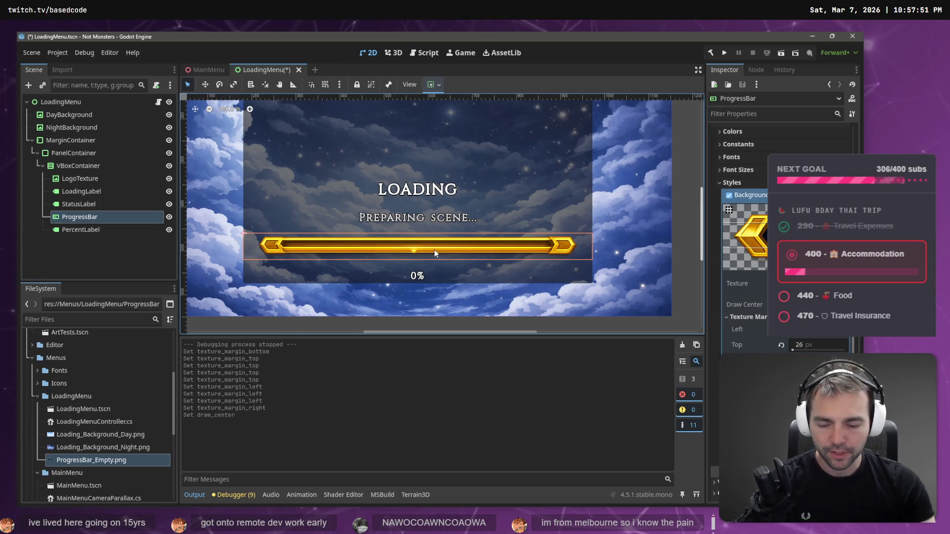
key("F5")
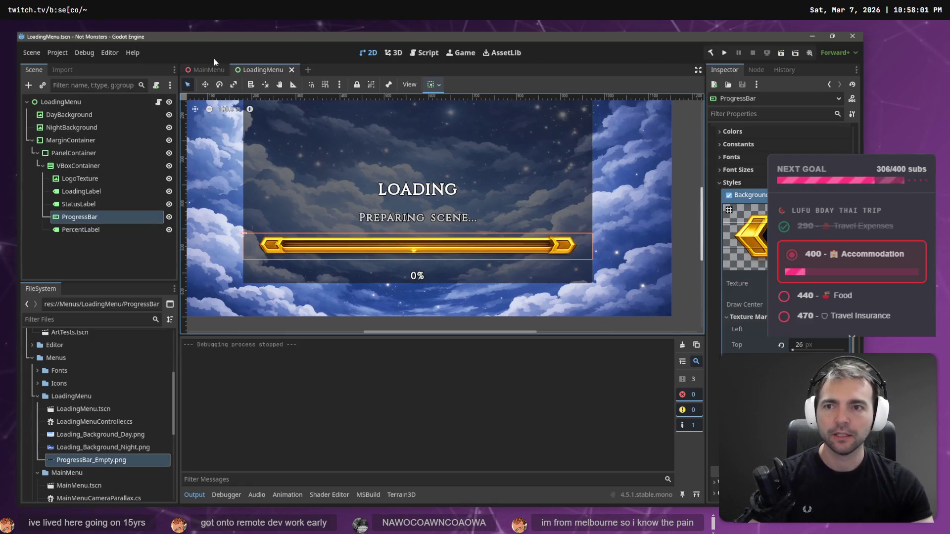
left_click(207, 70)
key("F5")
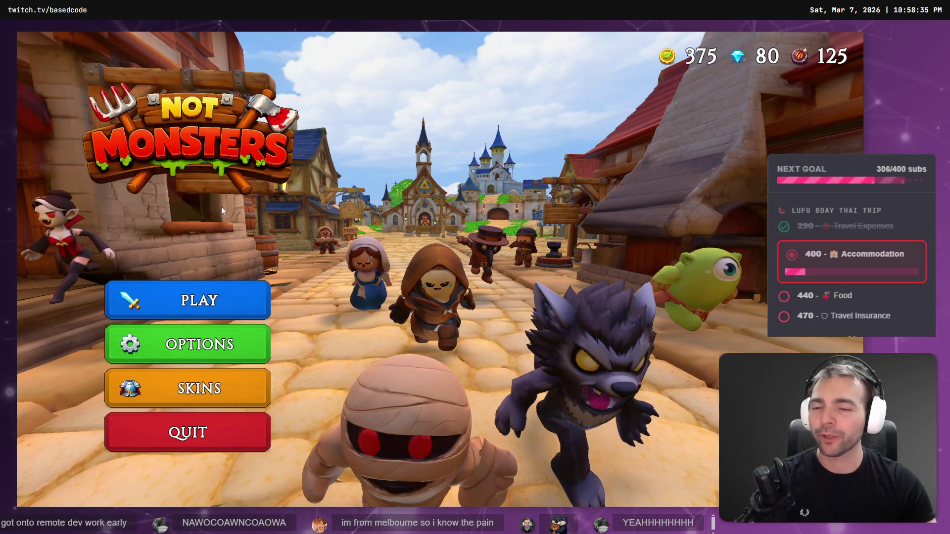
- Start play to watch the loading bar, relaunch and quit the game, then switch to the code editor
left_click(227, 302)
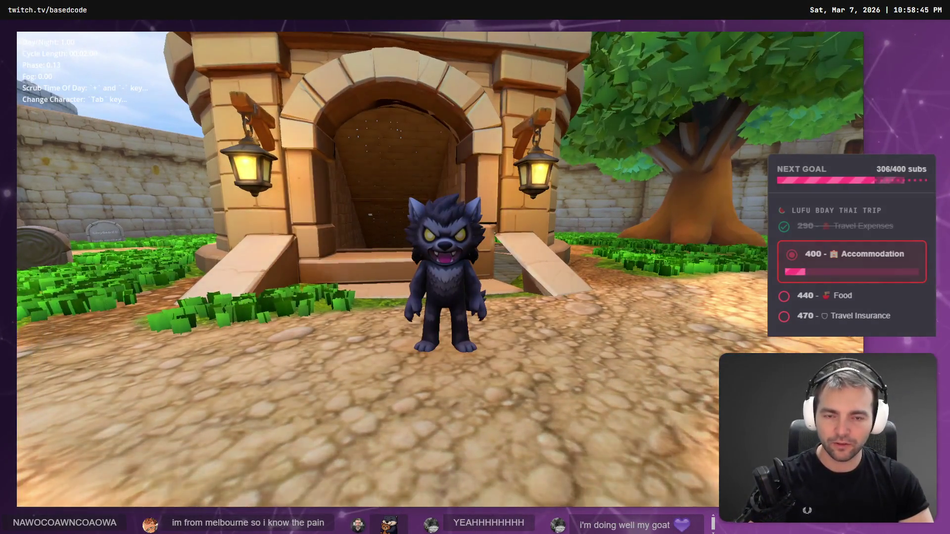
key("Escape")
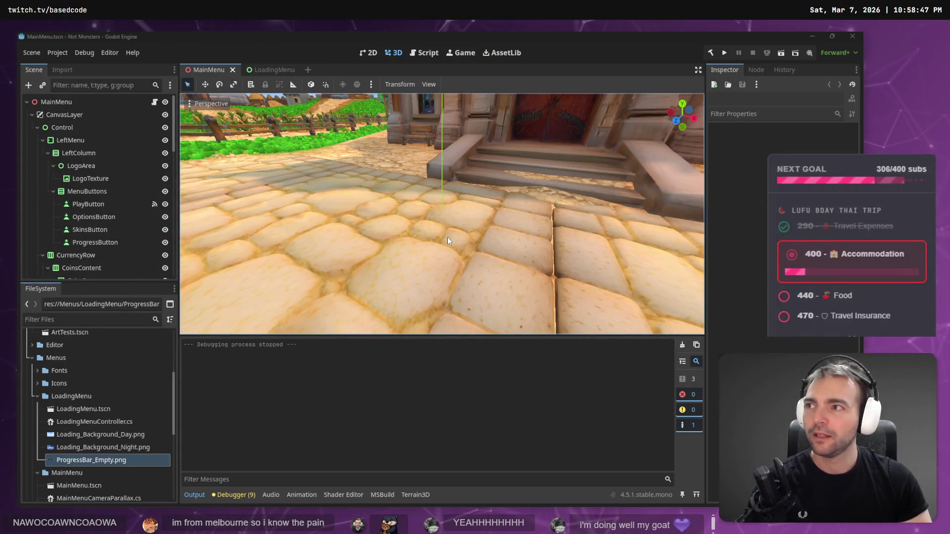
key("F5")
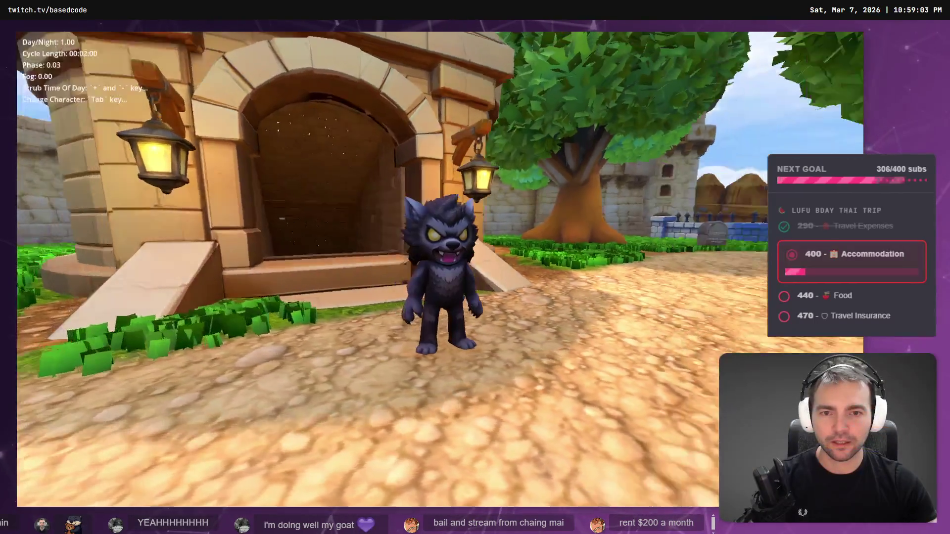
key("w")
key("alt+F4")
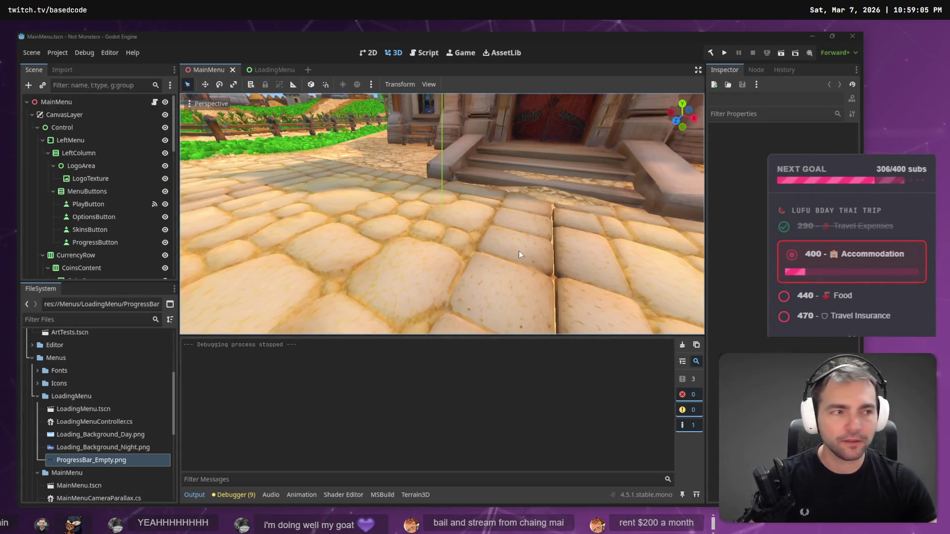
key("alt+Tab")
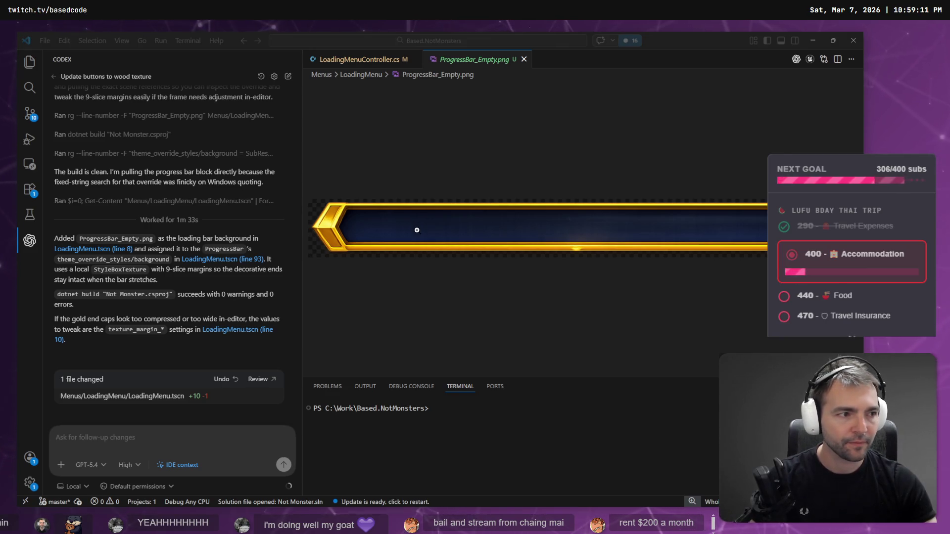
- Look over the gold bar image.png in Photopea and return to the Godot editor
key("alt+Tab")
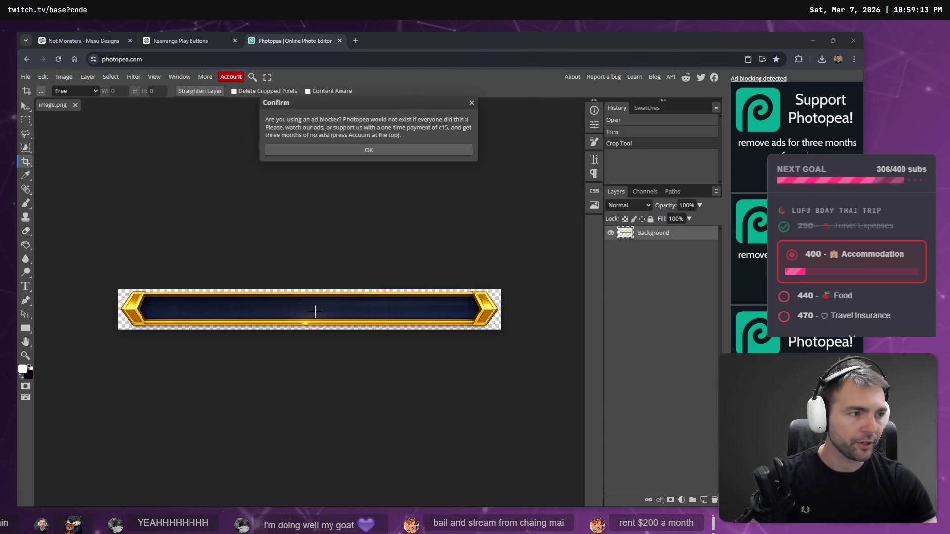
key("alt+Tab")
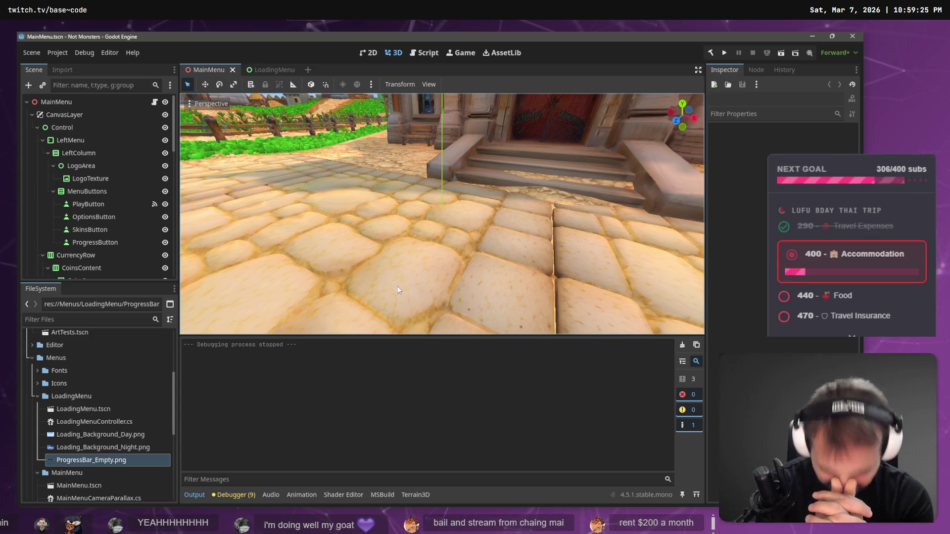
- Open the LoadingMenu scene tab and scroll the Inspector up to the ProgressBar's range properties
scroll(99, 223, "down", 5)
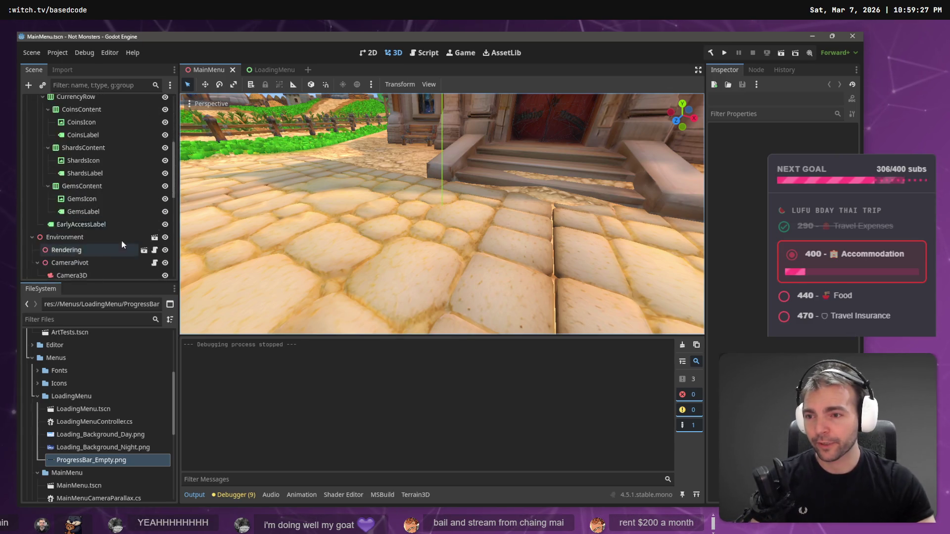
left_click(274, 70)
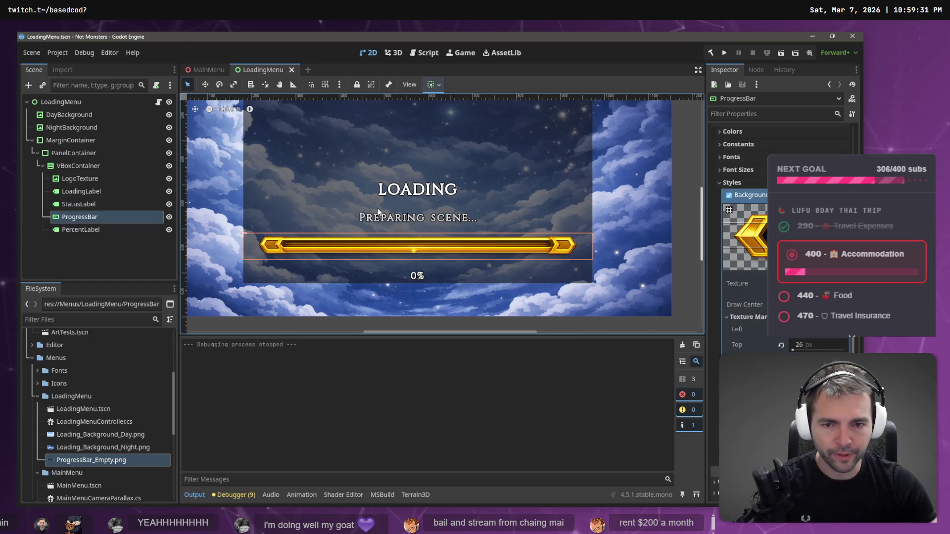
scroll(782, 237, "up", 10)
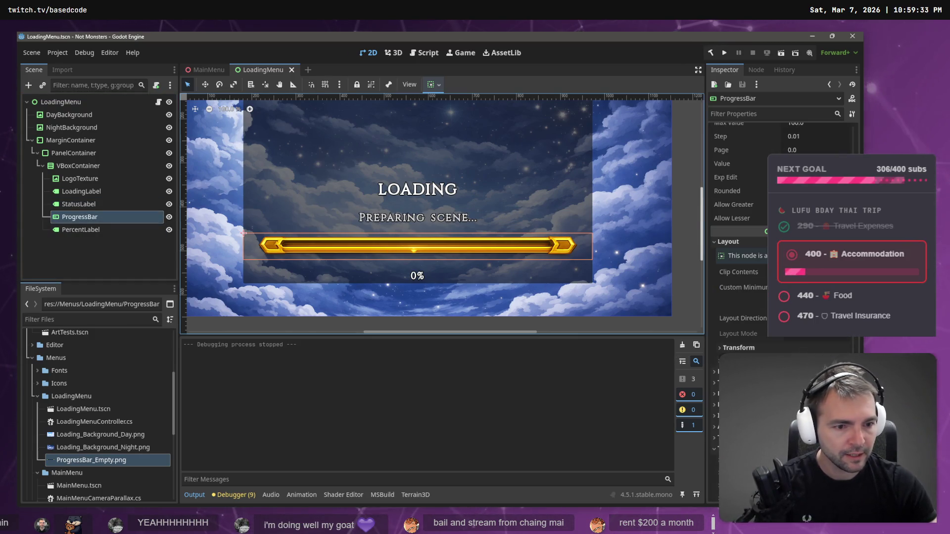
scroll(742, 223, "up", 3)
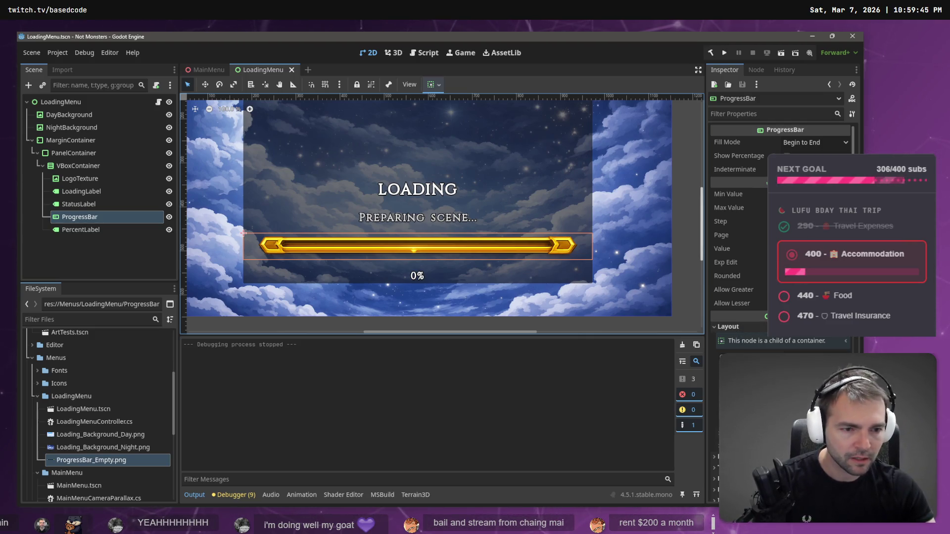
- Tick Clip Contents on the ProgressBar, then scroll down to its Theme Overrides styles
left_click(792, 355)
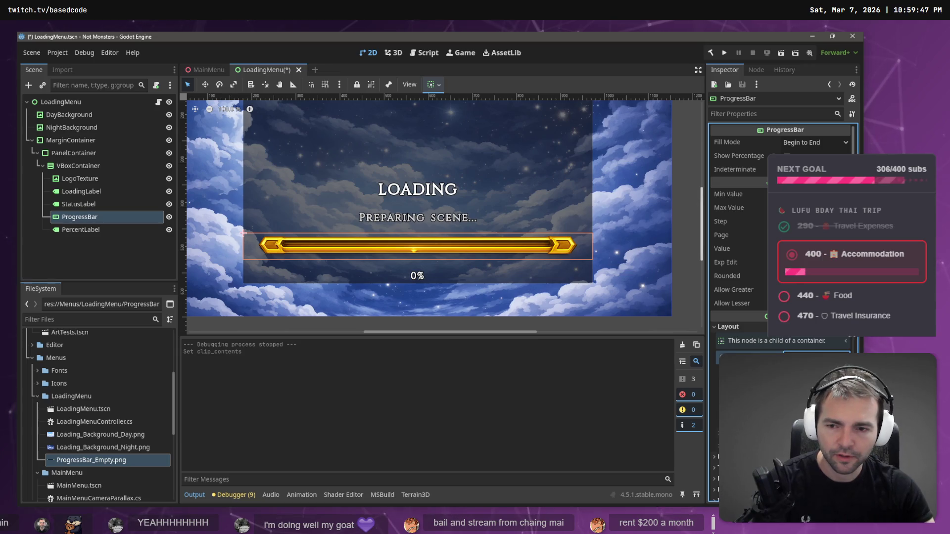
scroll(756, 339, "down", 3)
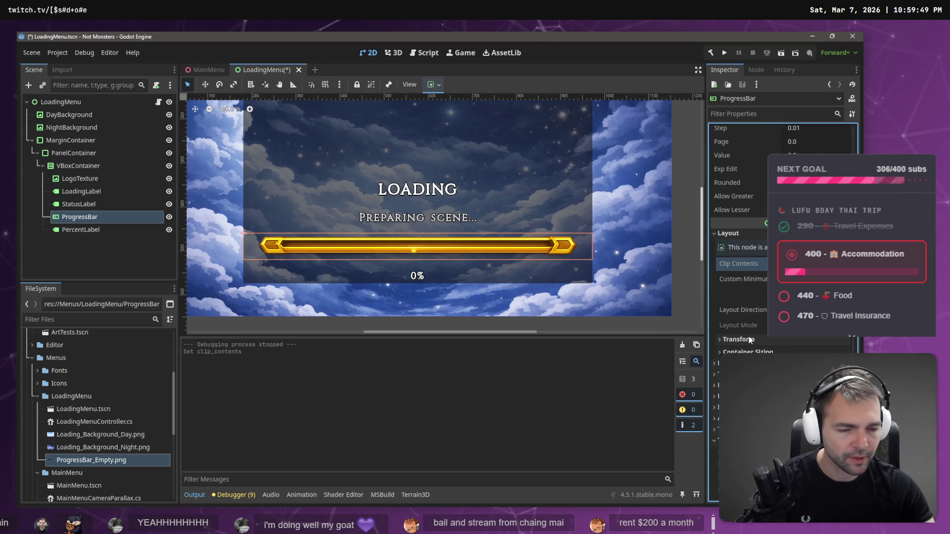
scroll(758, 342, "down", 3)
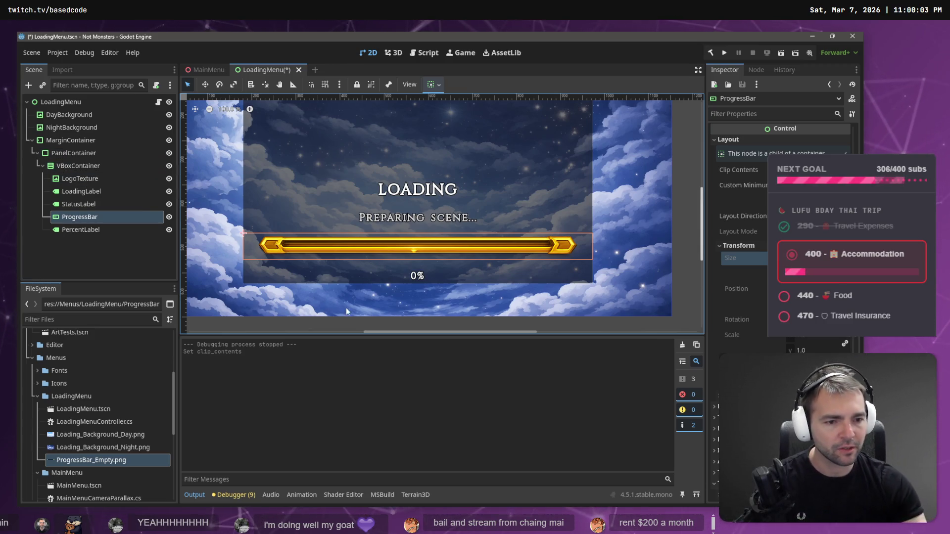
scroll(787, 238, "down", 2)
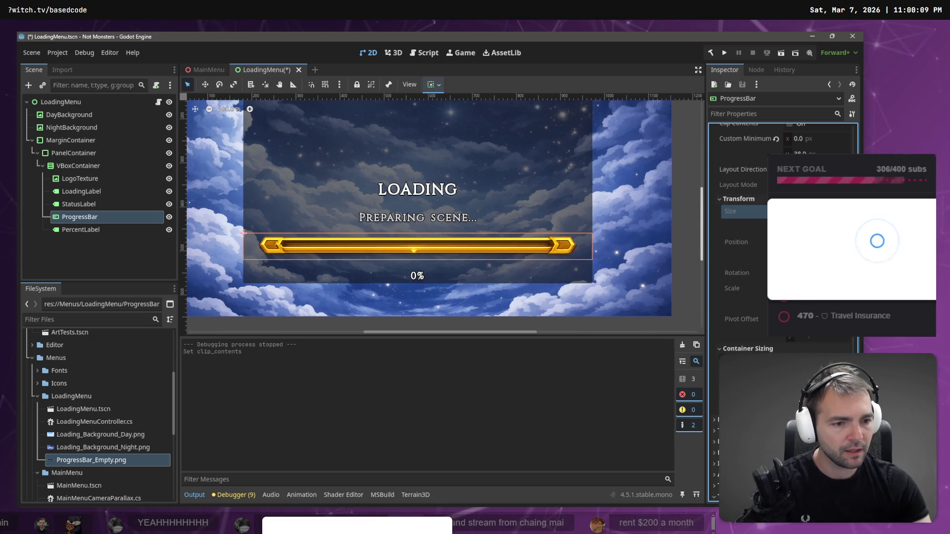
scroll(786, 238, "down", 6)
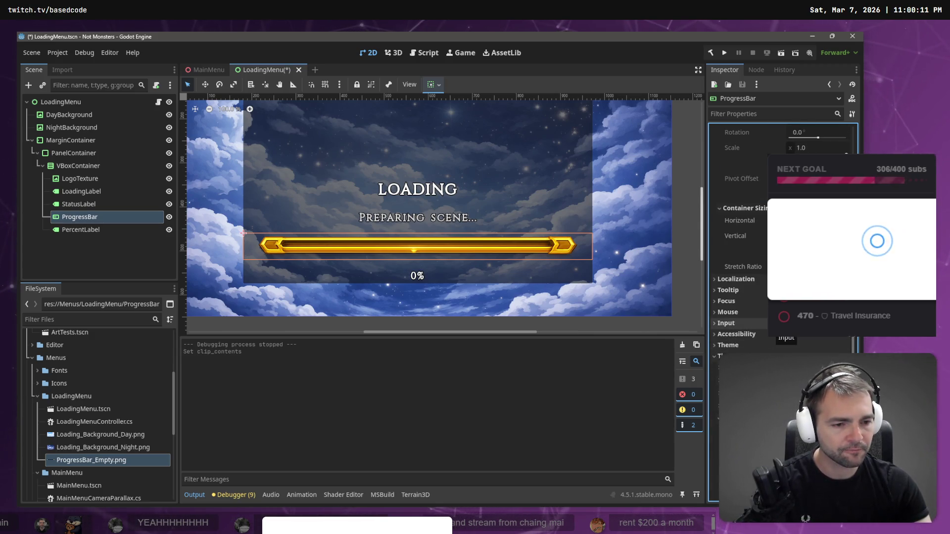
left_click(744, 345)
left_click(752, 346)
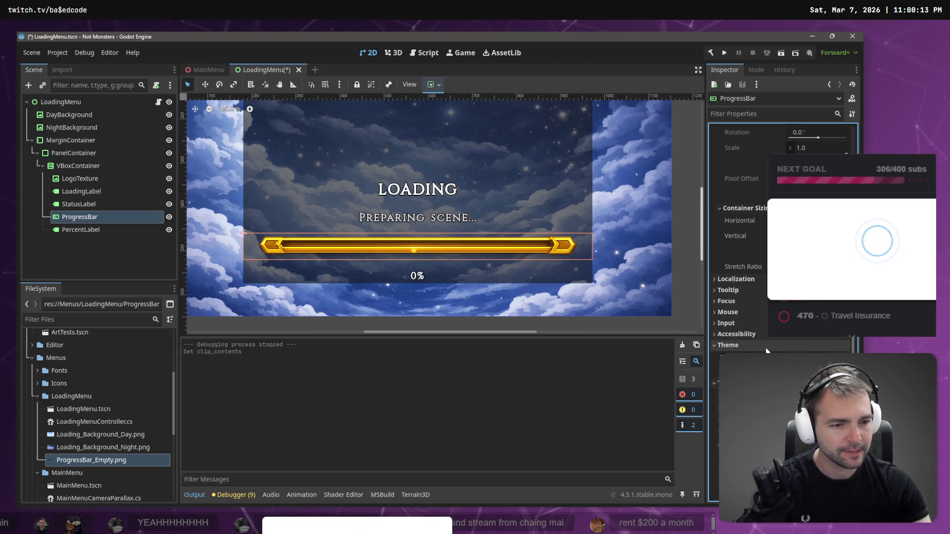
scroll(759, 346, "down", 12)
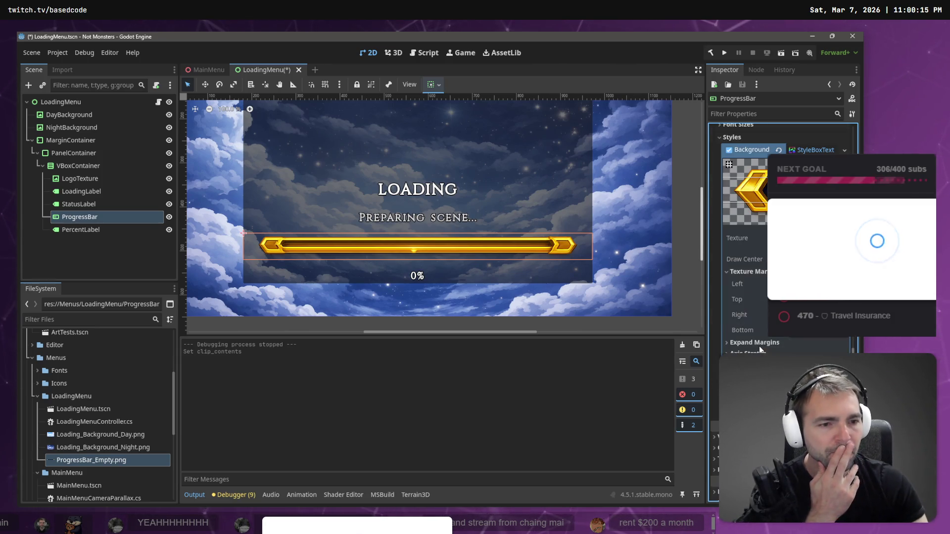
- Widen the Background StyleBoxTexture's left and right Expand Margins, then save and run the game
scroll(759, 346, "up", 5)
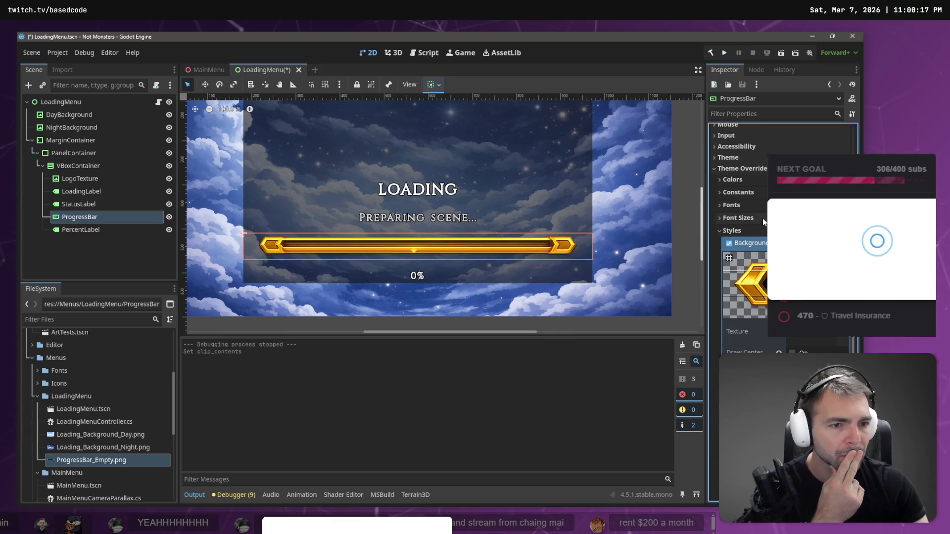
scroll(752, 346, "down", 4)
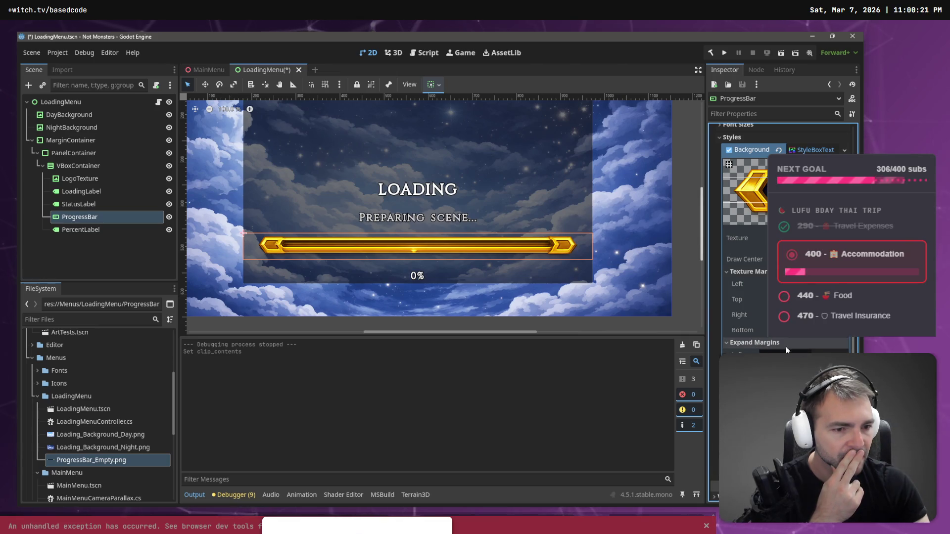
left_click(754, 345)
left_click_drag(817, 350, 836, 351)
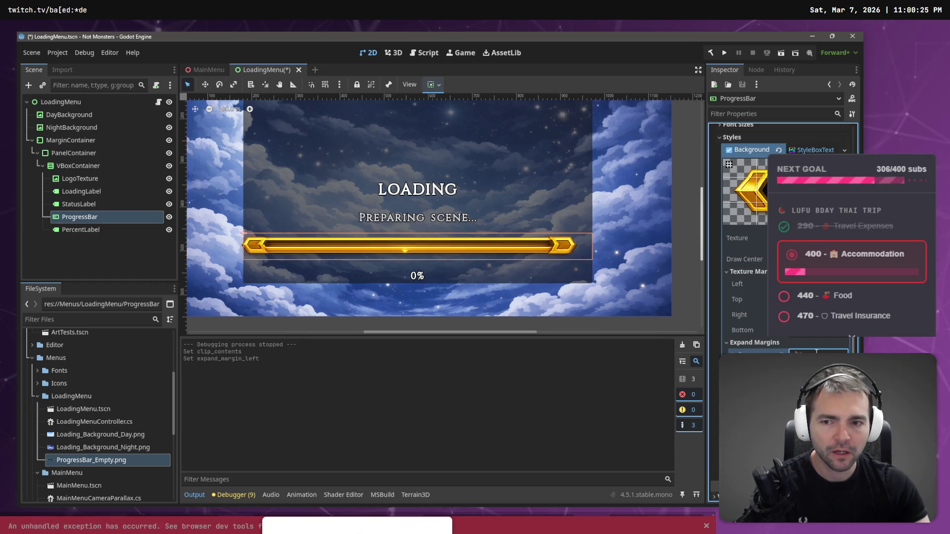
left_click_drag(817, 352, 817, 352)
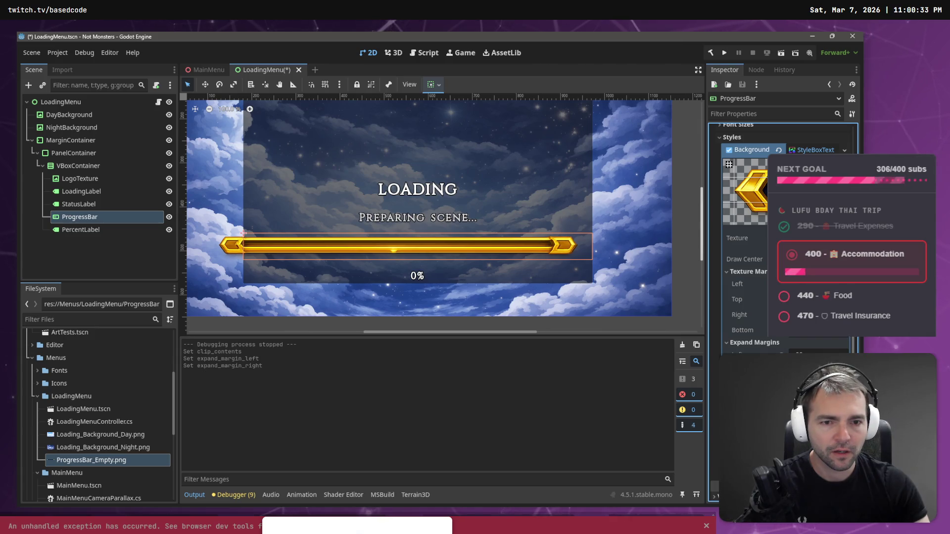
mouse_move(816, 380)
left_mouse_down()
mouse_move(816, 370)
mouse_move(817, 400)
left_mouse_up()
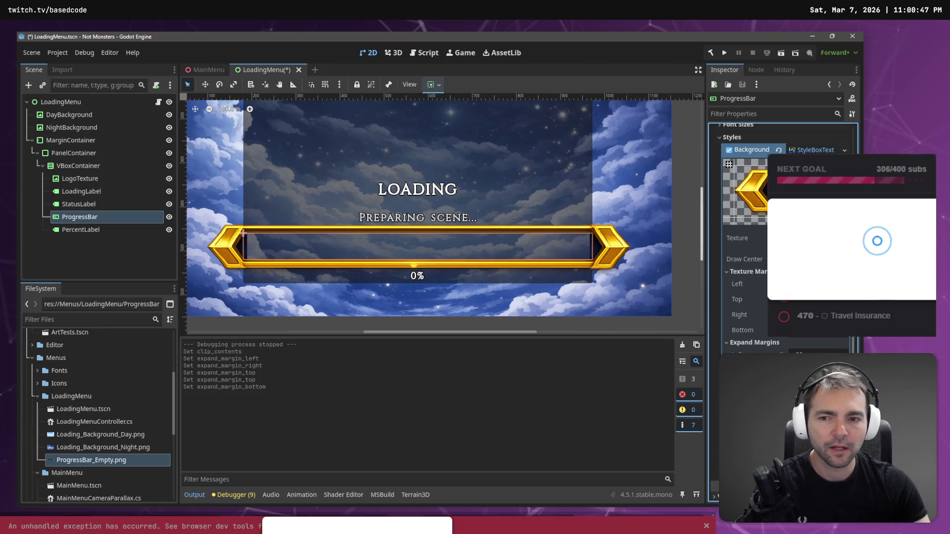
key("F5")
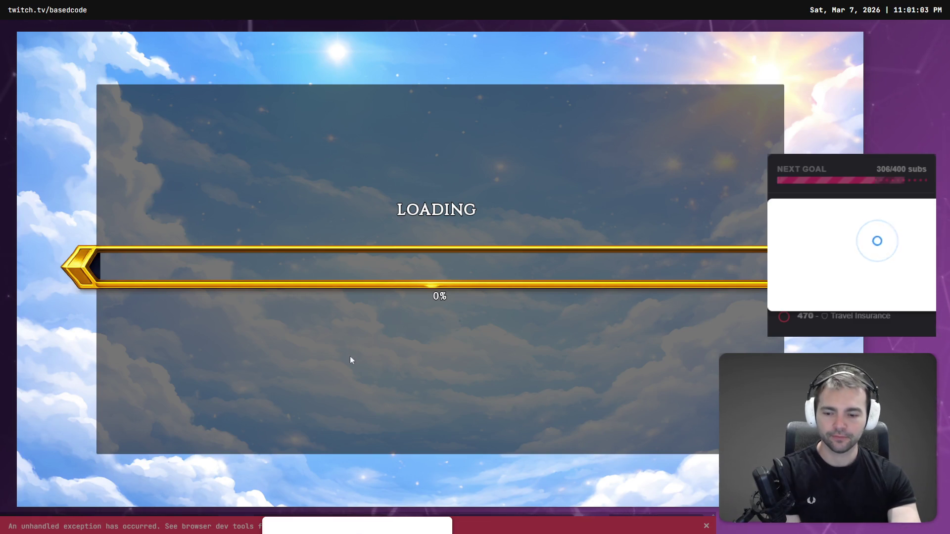
- Close the game, rerun from the MainMenu scene, press PLAY to watch the bar, then switch to Photopea
key("alt+F4")
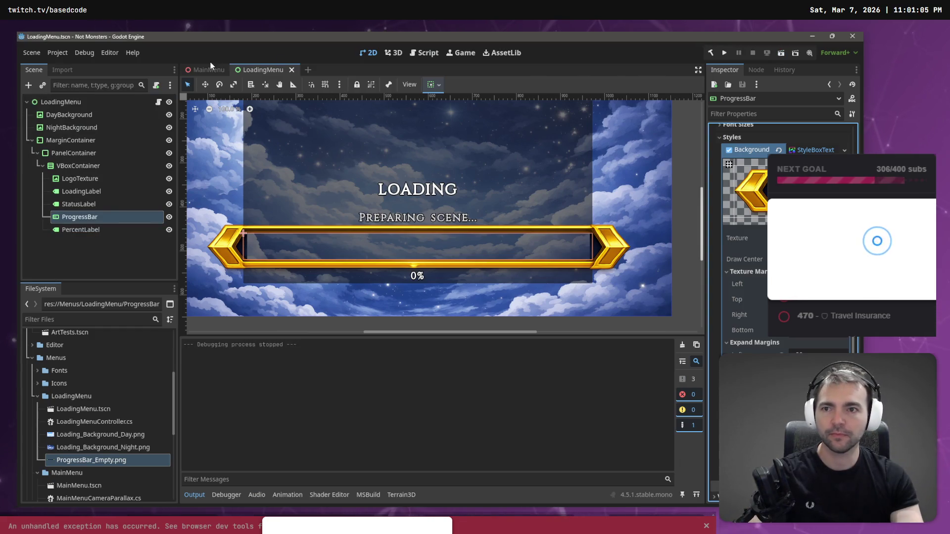
left_click(210, 68)
key("F5")
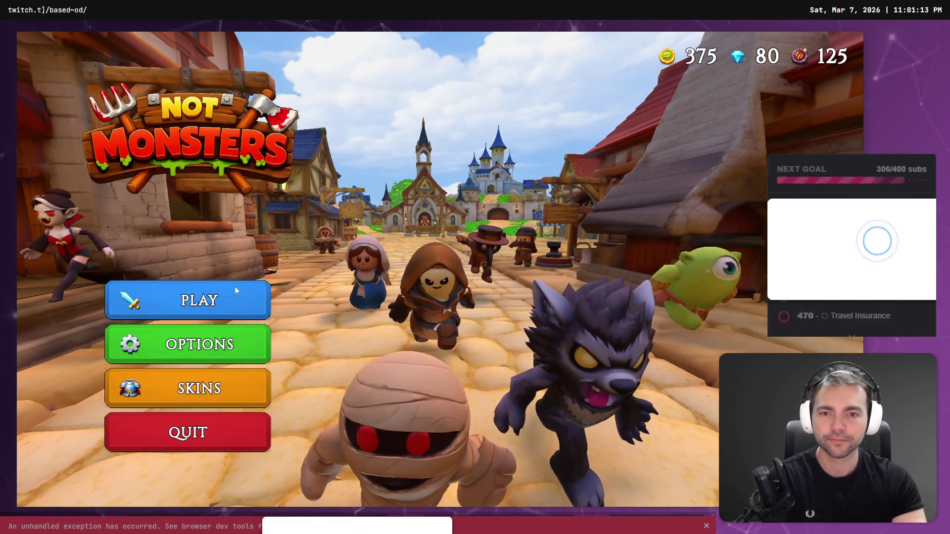
left_click(236, 288)
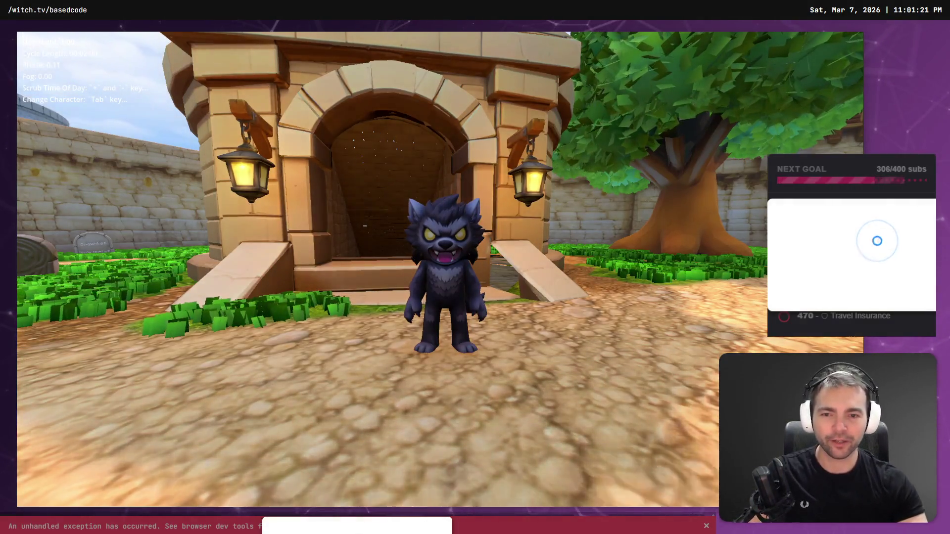
key("alt+Tab")
key("alt+Tab")
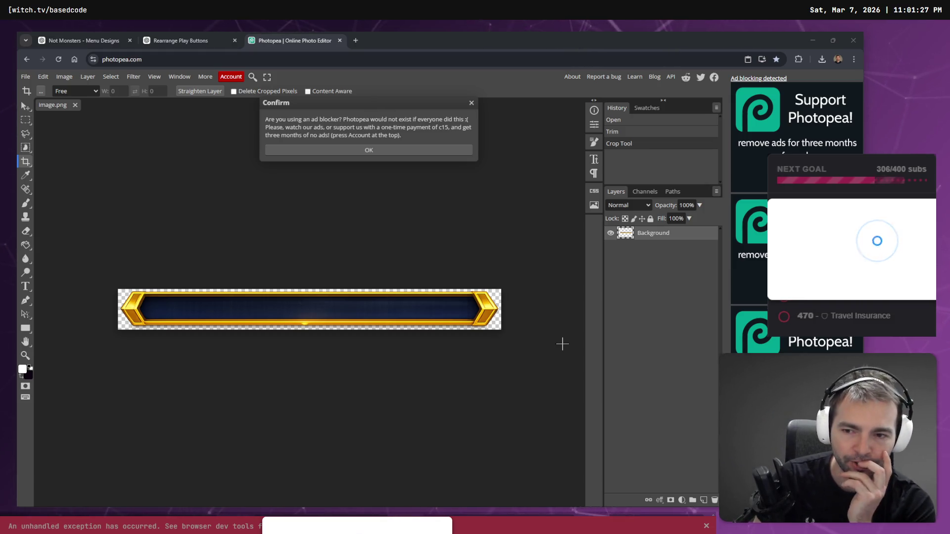
- Switch back and forth between the Godot editor and the cropped bar image in Photopea
key("alt+Tab")
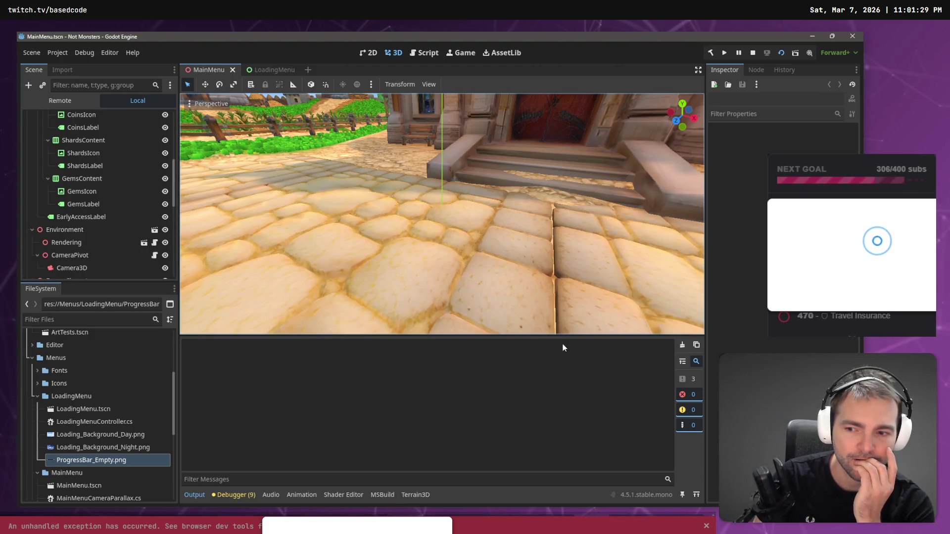
key("alt+Tab")
key("alt+Tab")
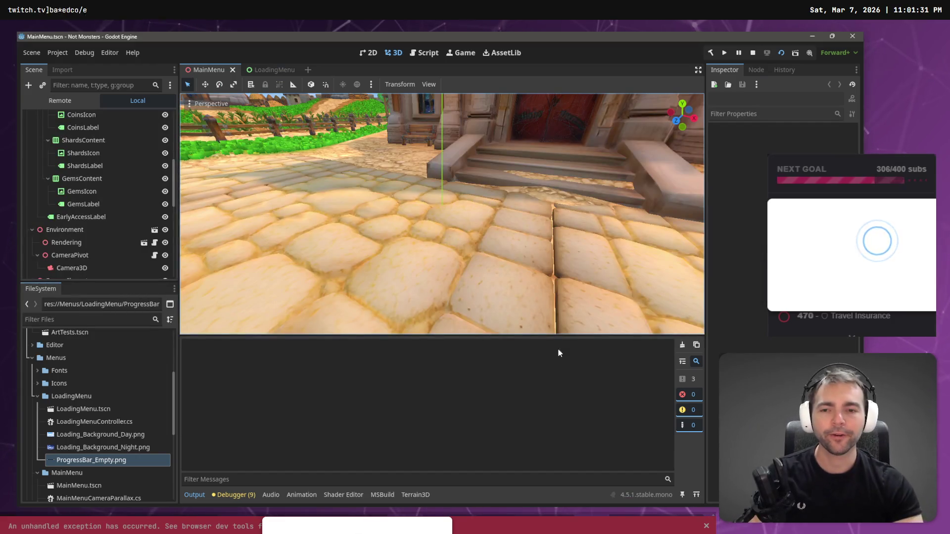
key("alt+Tab")
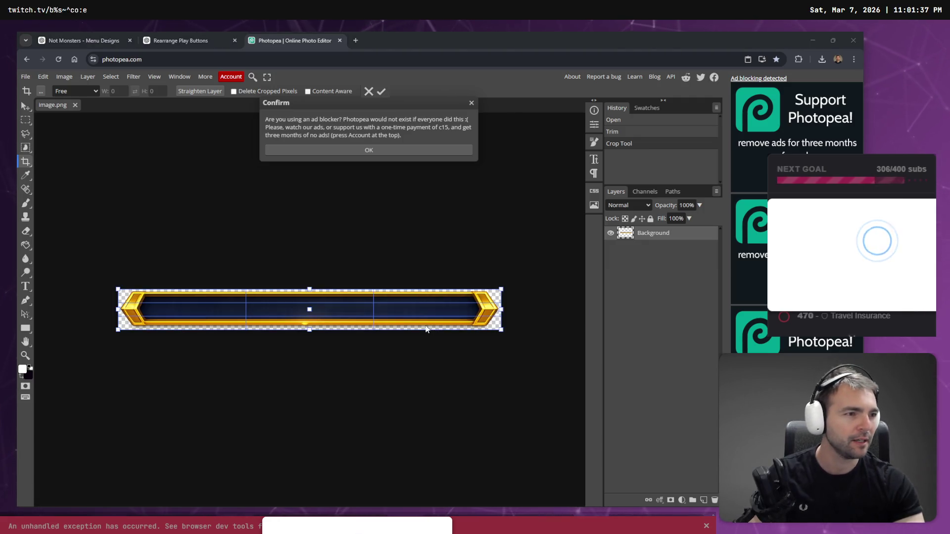
key("alt+Tab")
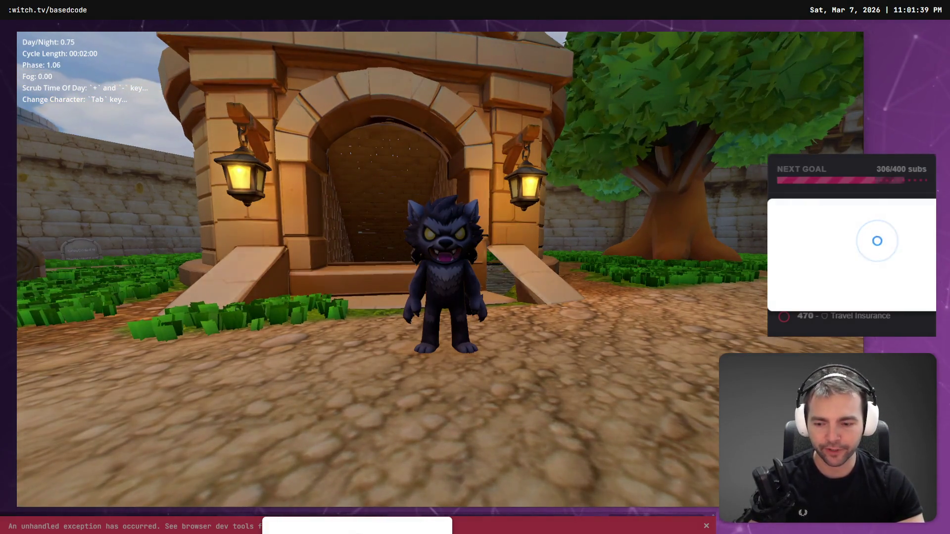
key("alt+Tab")
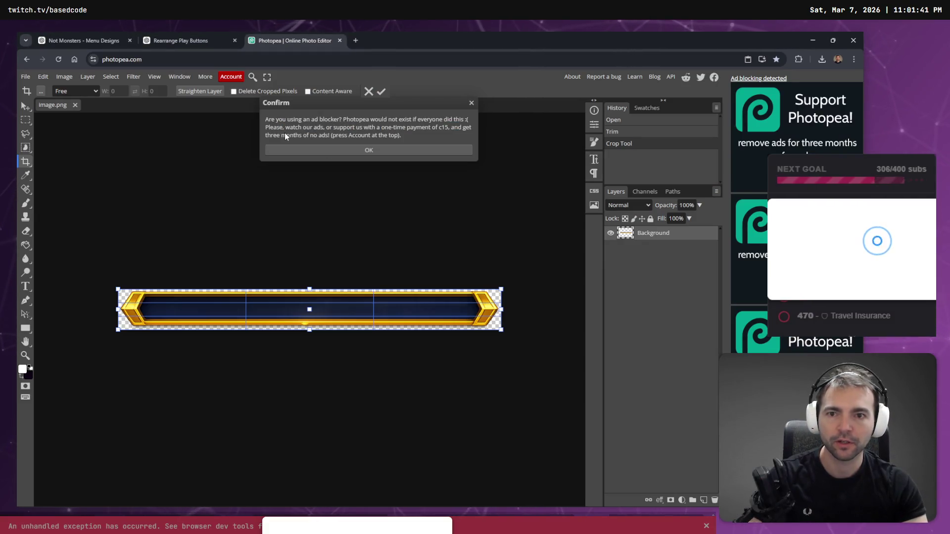
key("alt+Tab")
- Run the game, press PLAY and walk the werewolf toward the castle gate, then dismiss the ad-blocker notice
key("F5")
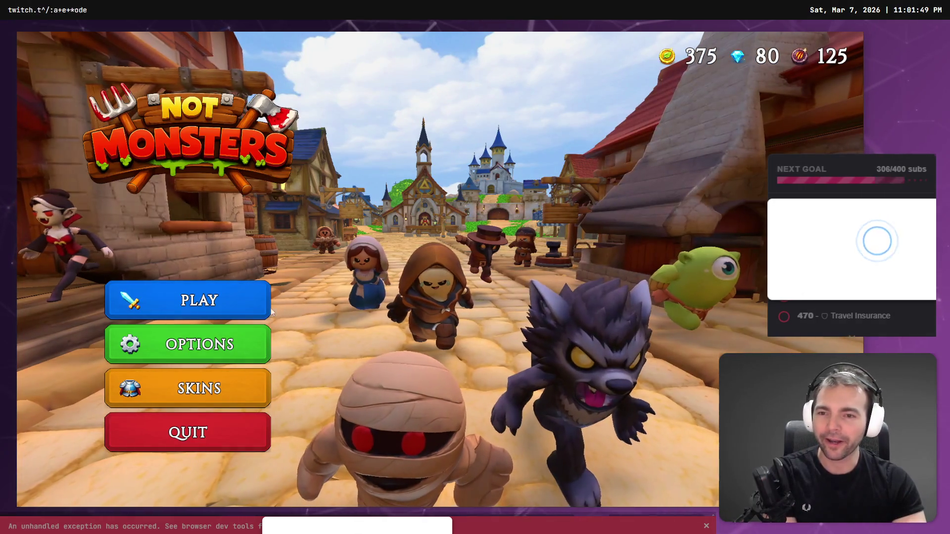
left_click(242, 305)
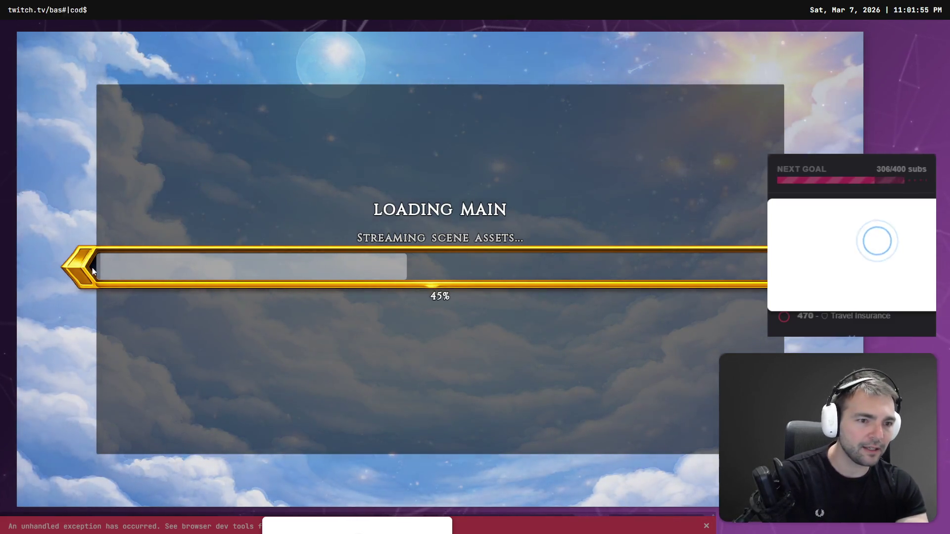
key("w")
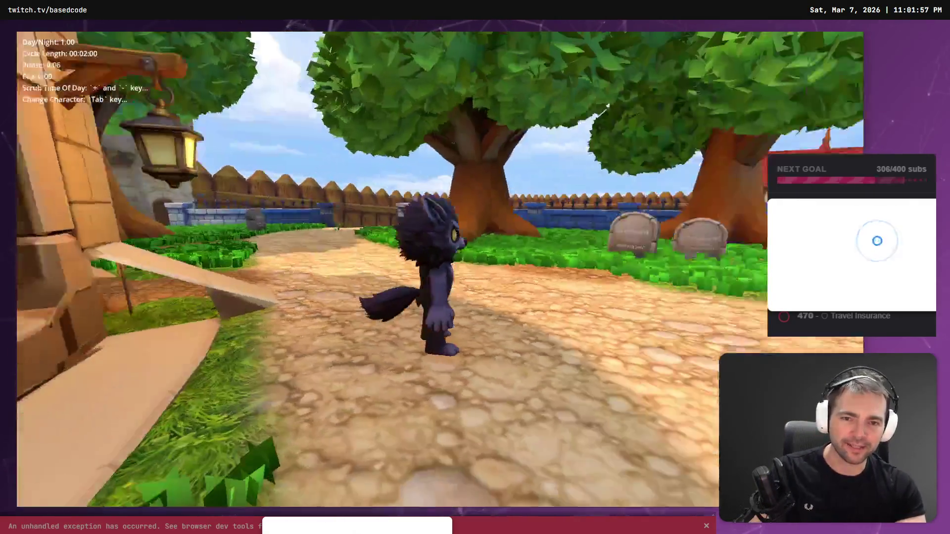
key("d")
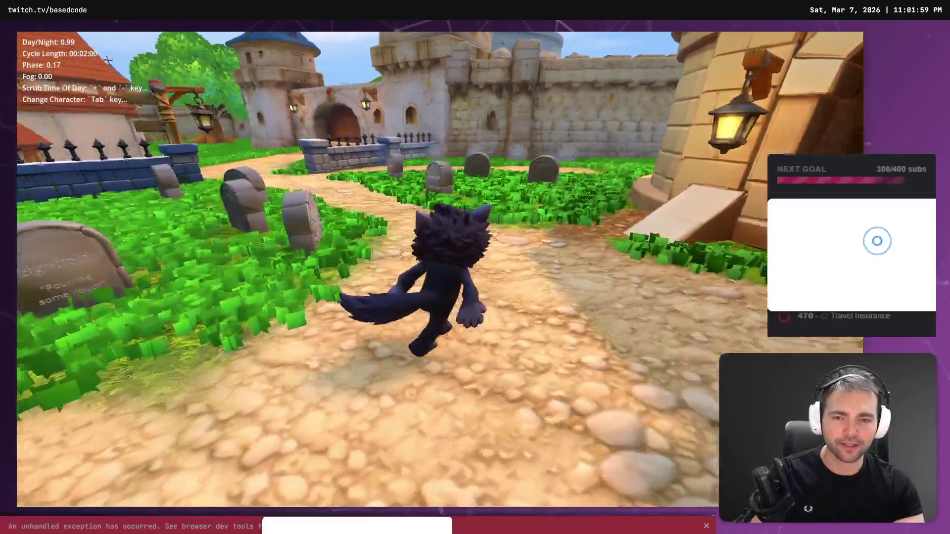
key("alt+Tab")
key("alt+Tab")
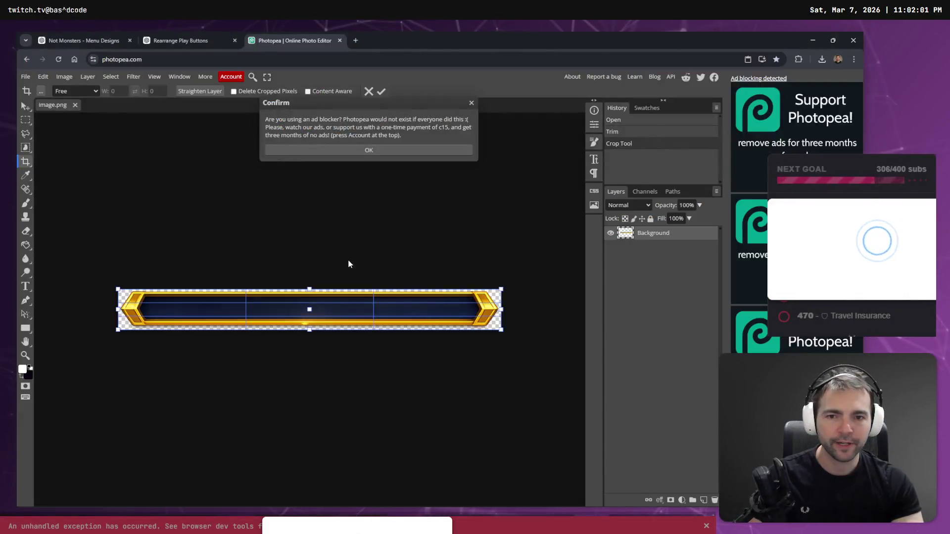
left_click(471, 104)
- Go to the chat with the progress-bar images and close the enlarged image view
left_click(180, 40)
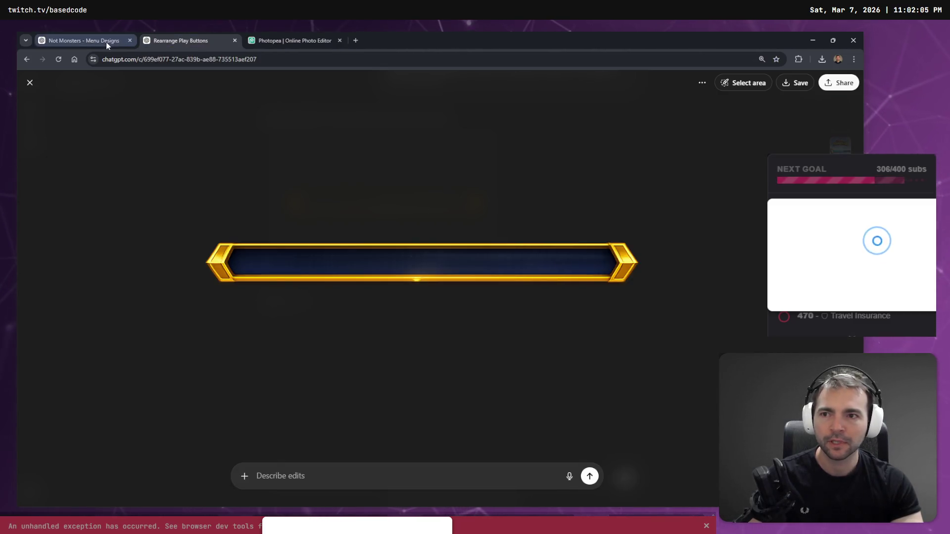
key("Escape")
scroll(466, 254, "up", 10)
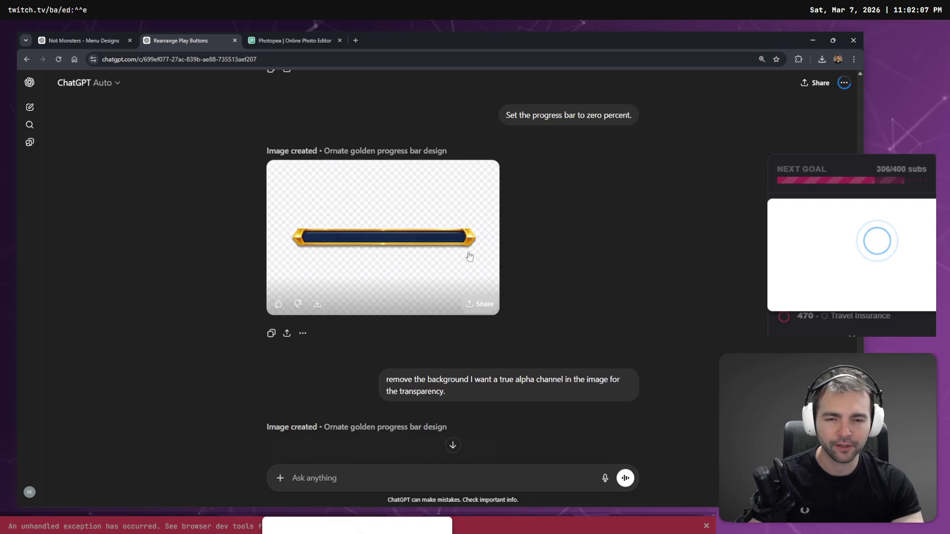
scroll(466, 259, "up", 1)
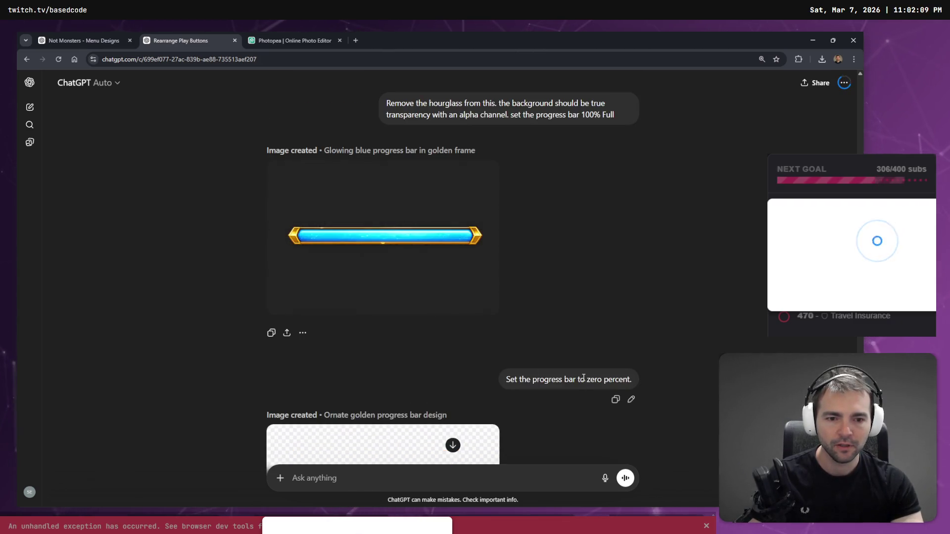
- Replace the earlier prompt with a dictated request to remove the golden border but keep the inner bar, and send it
left_click(632, 400)
key("ctrl+a")
key("BackSpace")
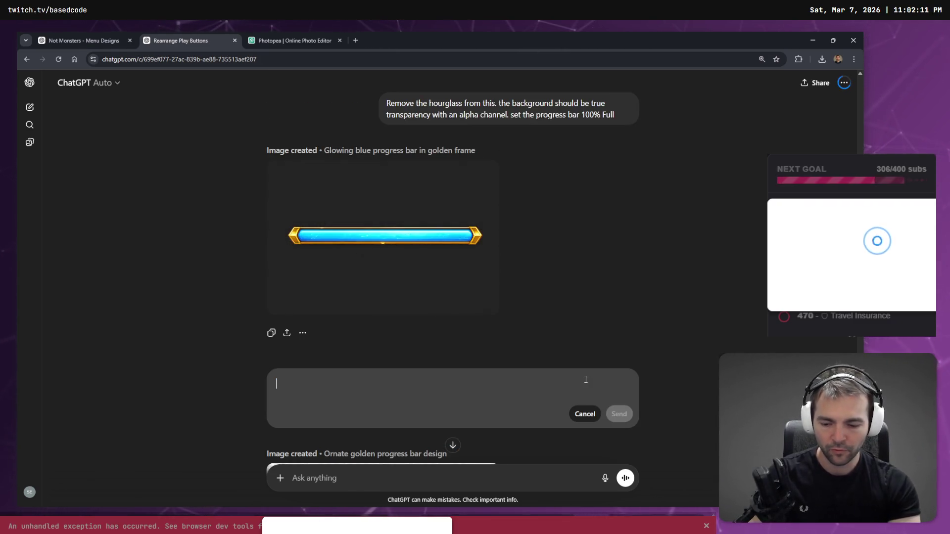
key("super+h")
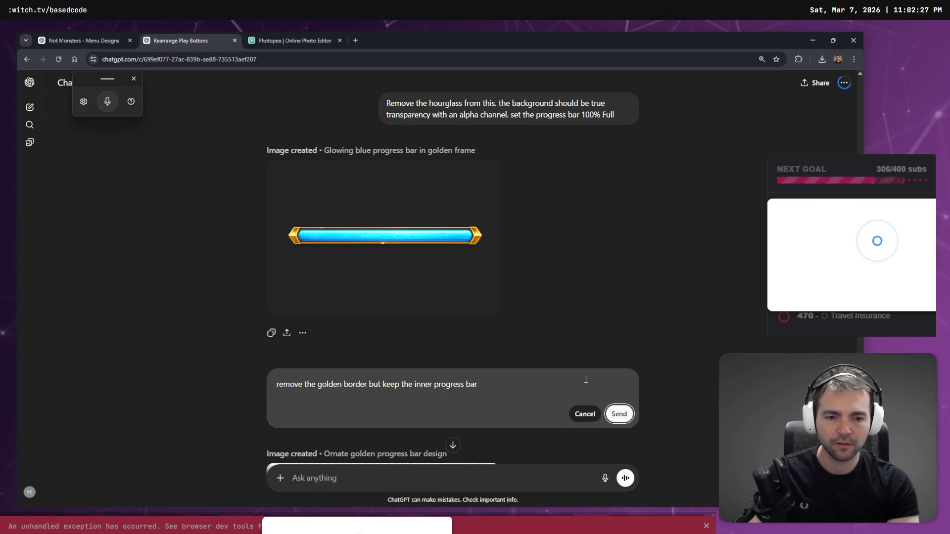
key("Return")
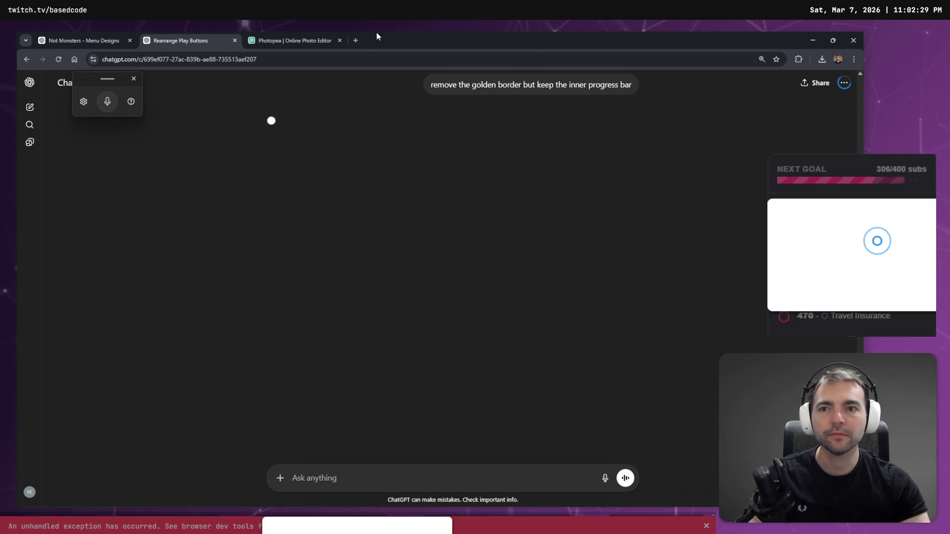
key("ctrl+Tab")
key("alt+Tab")
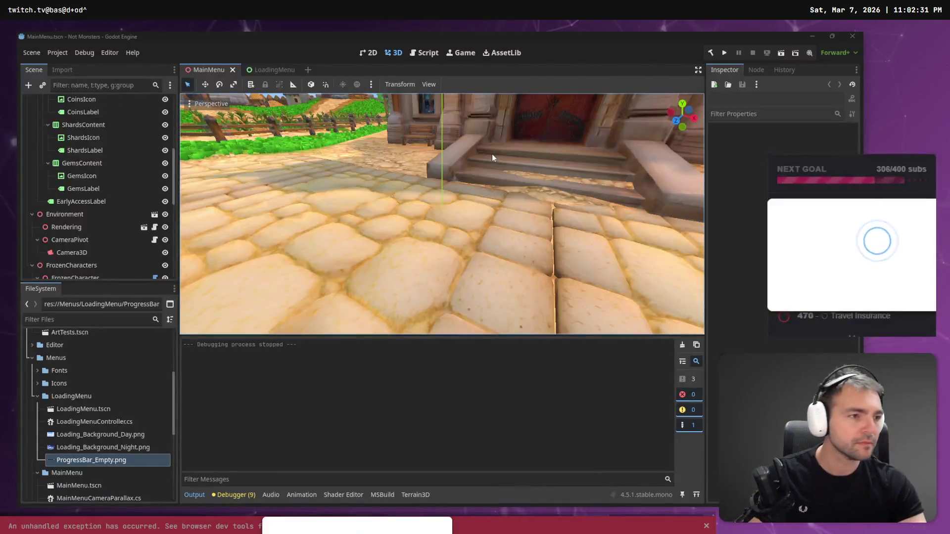
- Run the project with F5 to watch the Loading Main screen, checking the ChatGPT image generation in between
key("alt+Tab")
key("alt+Tab")
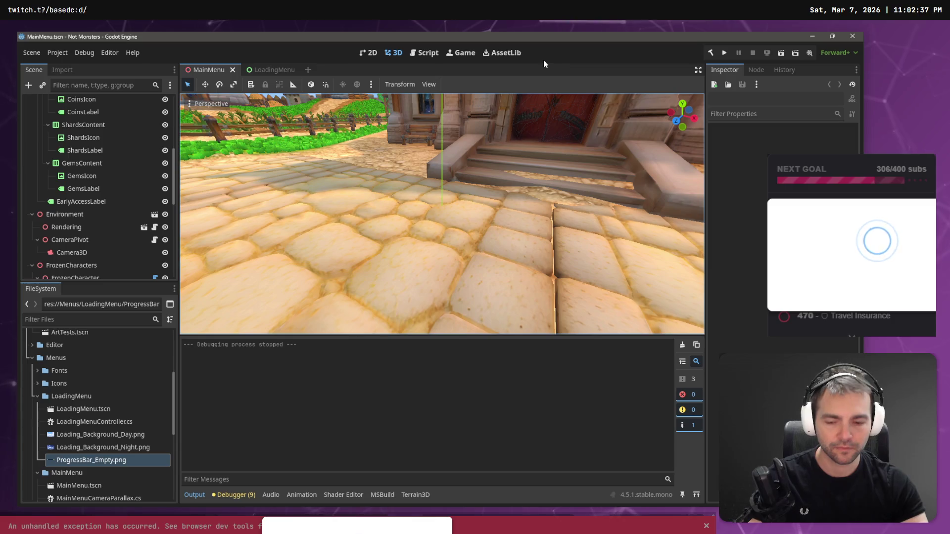
key("F5")
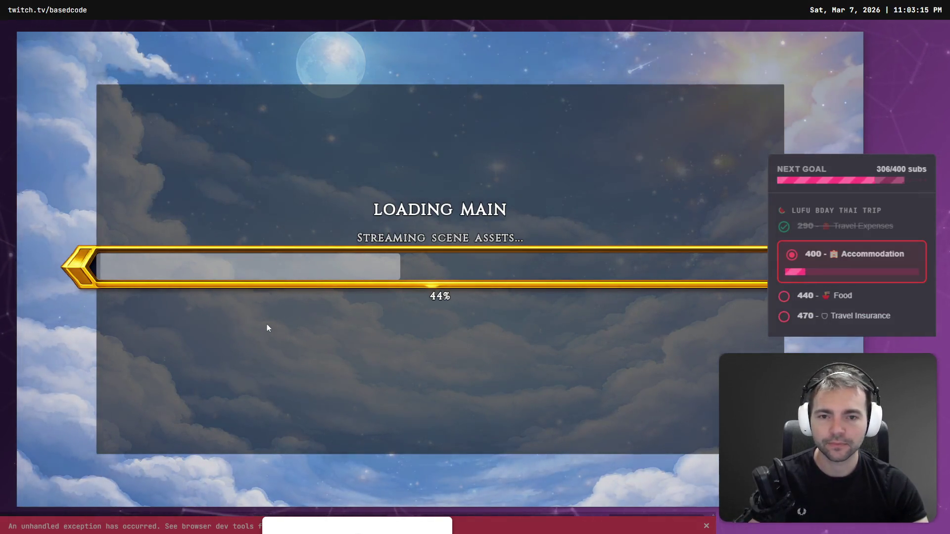
key("alt+Tab")
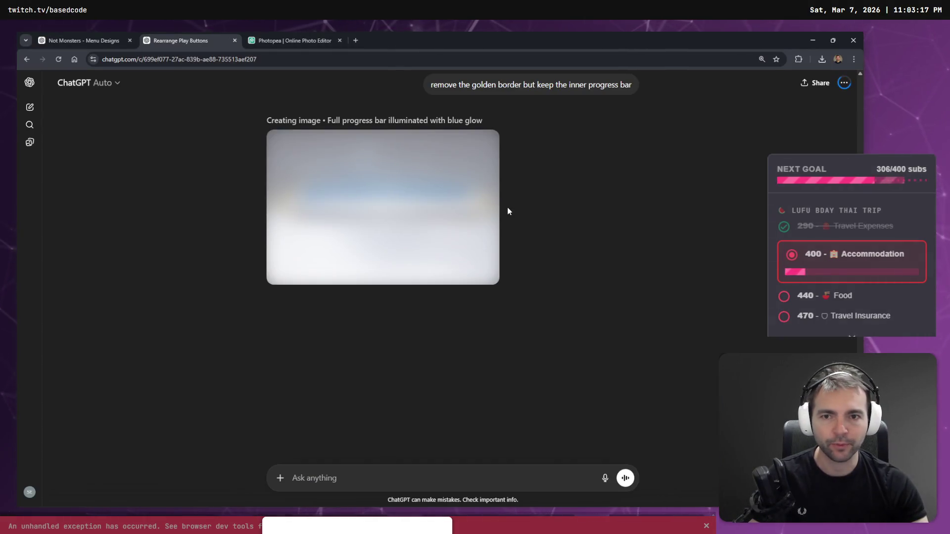
key("alt+Tab")
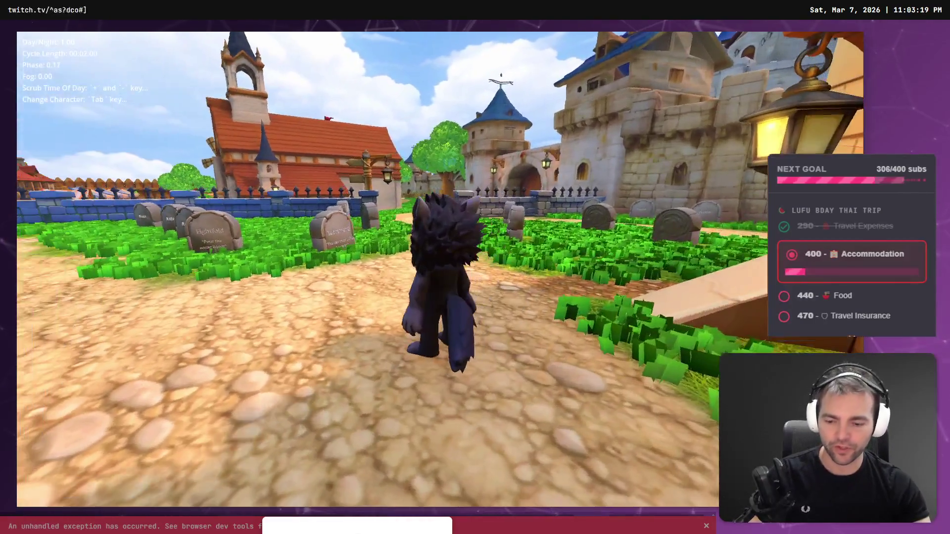
key("alt+Tab")
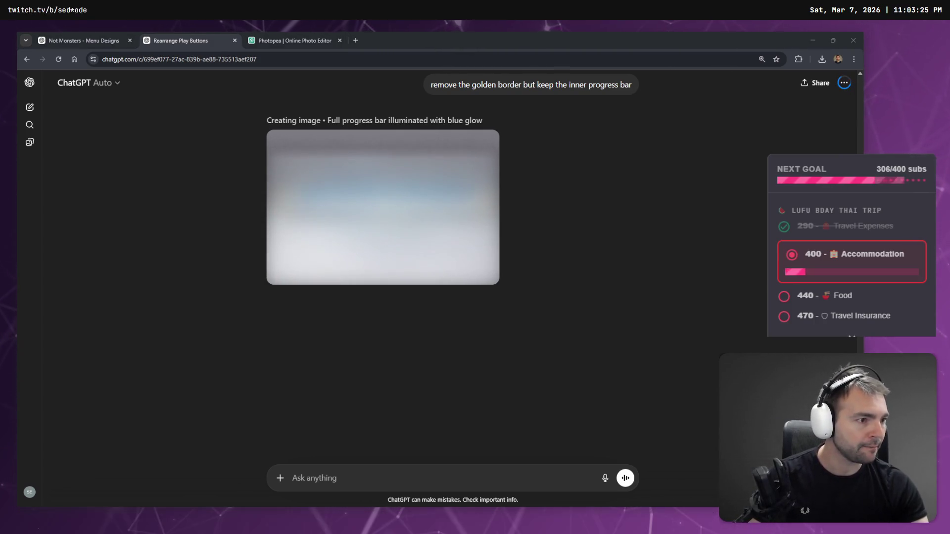
scroll(386, 247, "down", 10)
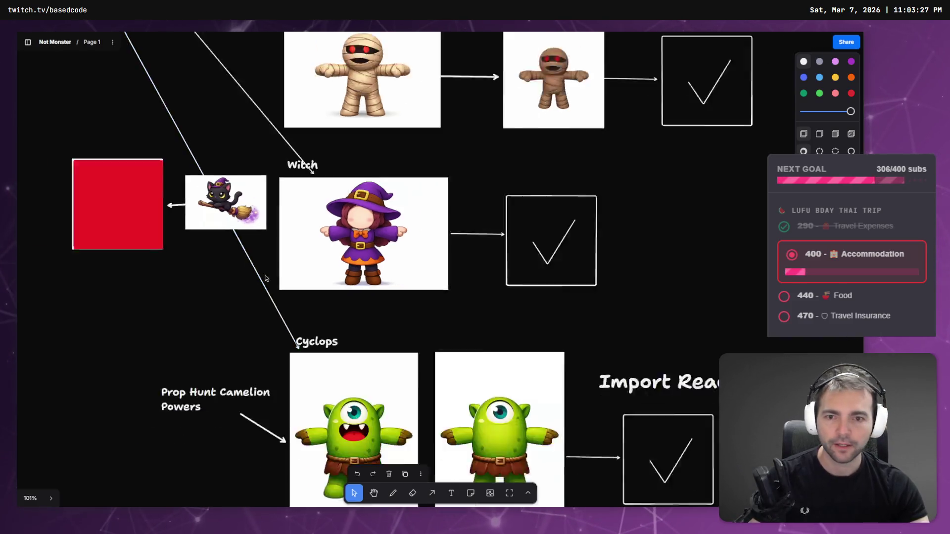
- Zoom to the TODO frame and add a new 'In Game UI' text entry
scroll(319, 242, "up", 5)
scroll(589, 255, "up", 5)
scroll(590, 254, "left", 8)
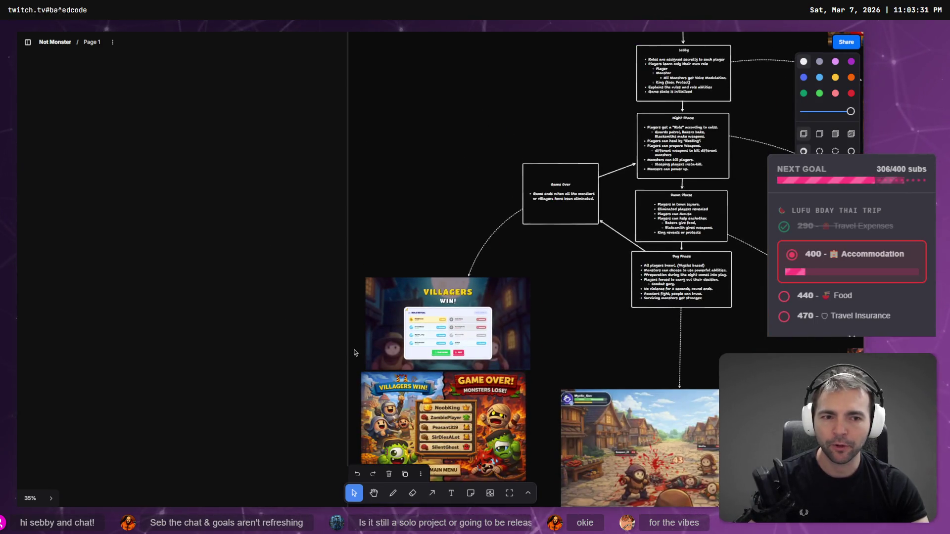
scroll(354, 353, "down", 5)
scroll(405, 272, "up", 3)
scroll(405, 272, "left", 3)
scroll(404, 272, "up", 3)
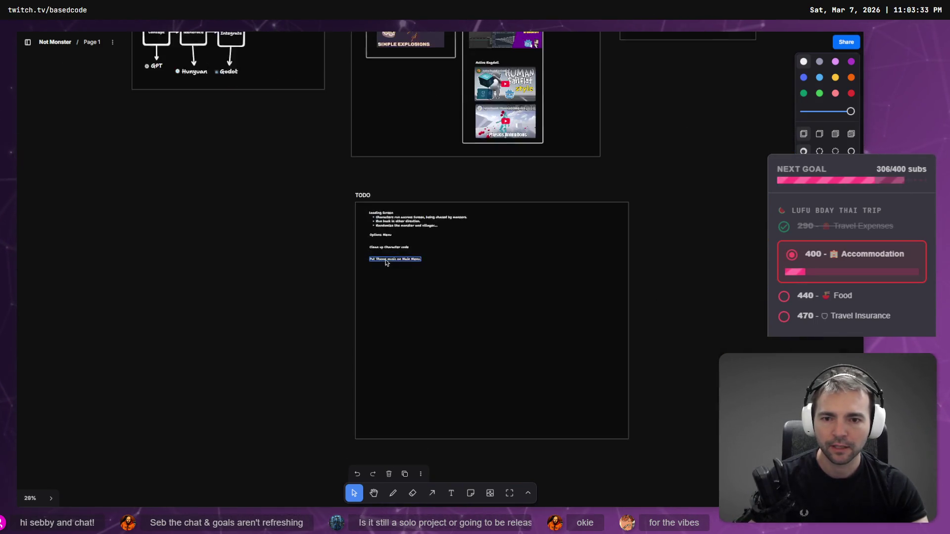
scroll(387, 263, "up", 5)
key("t")
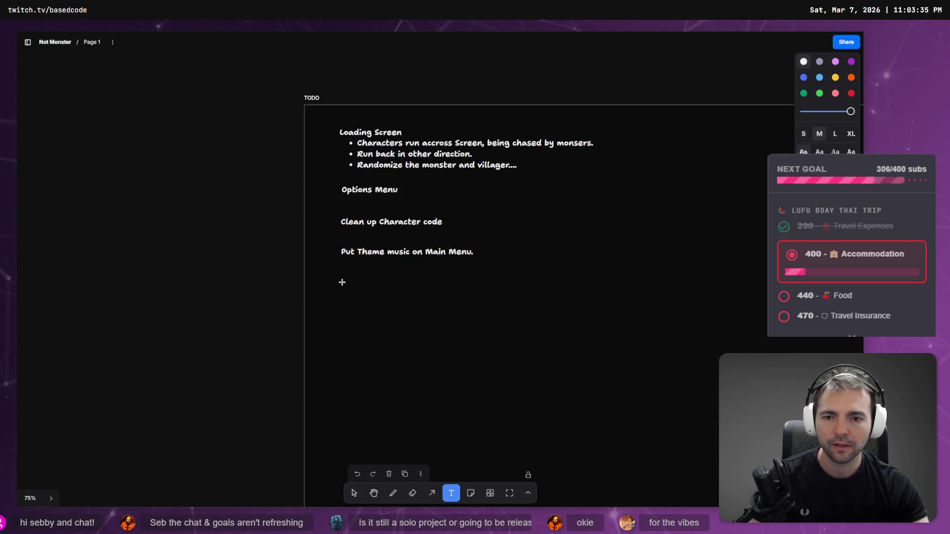
type("IU")
key("BackSpace")
type("n Game UI")
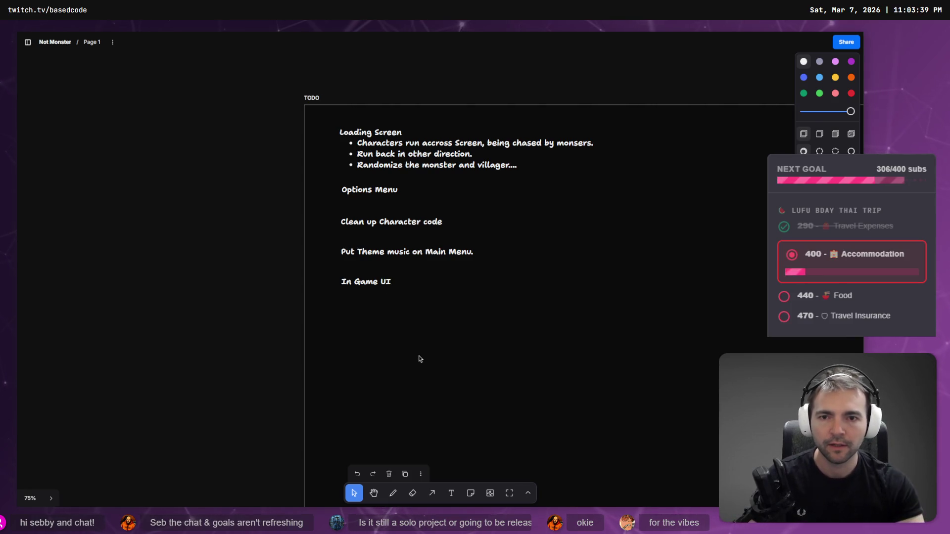
- Move the Clean up Character code and theme-music notes aside and place In Game UI under Options Menu
left_click(387, 194)
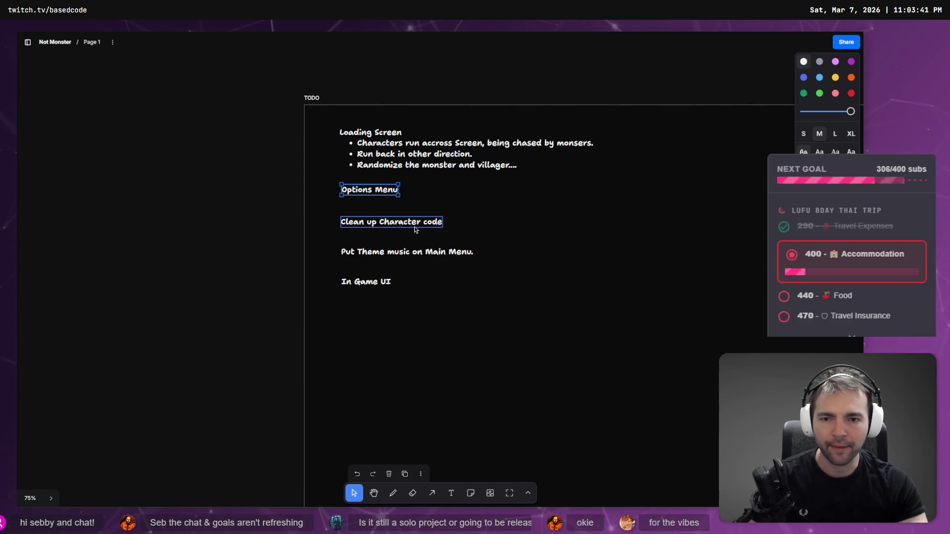
mouse_move(385, 227)
left_mouse_down()
mouse_move(782, 306)
mouse_move(659, 352)
left_mouse_up()
mouse_move(443, 251)
left_mouse_down()
mouse_move(492, 314)
mouse_move(712, 415)
mouse_move(712, 384)
left_mouse_up()
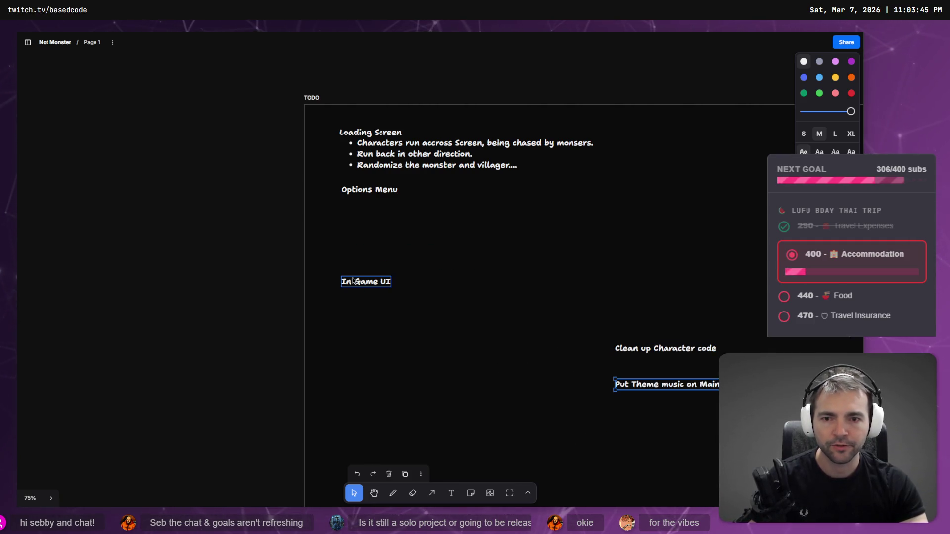
left_click_drag(353, 281, 354, 216)
double_click(354, 218)
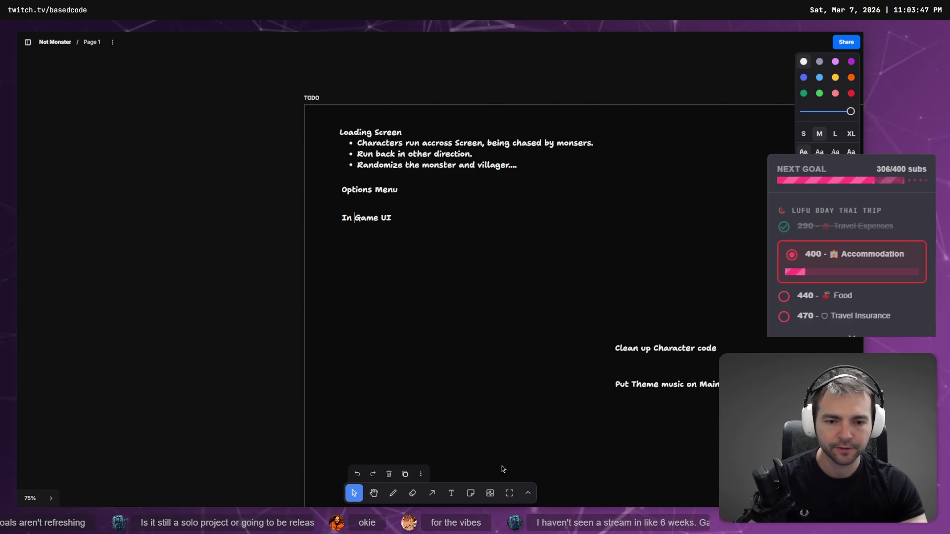
- Select the two moved notes together and drag them to the top right
left_click_drag(521, 288, 374, 255)
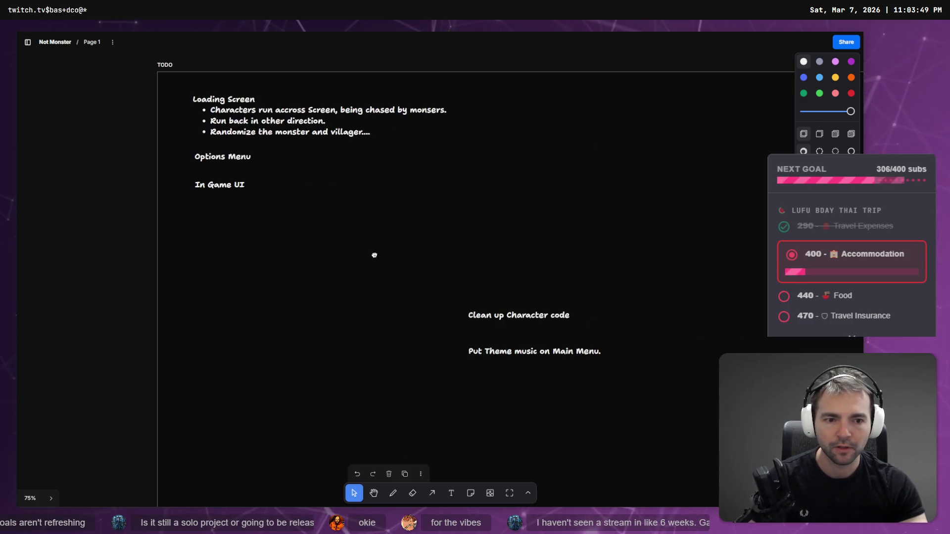
left_click_drag(595, 295, 460, 363)
mouse_move(477, 330)
left_mouse_down()
mouse_move(662, 111)
mouse_move(534, 106)
left_mouse_up()
- Enlarge the generated blue bar, save it as a PNG to Downloads, and copy the image
key("alt+Tab")
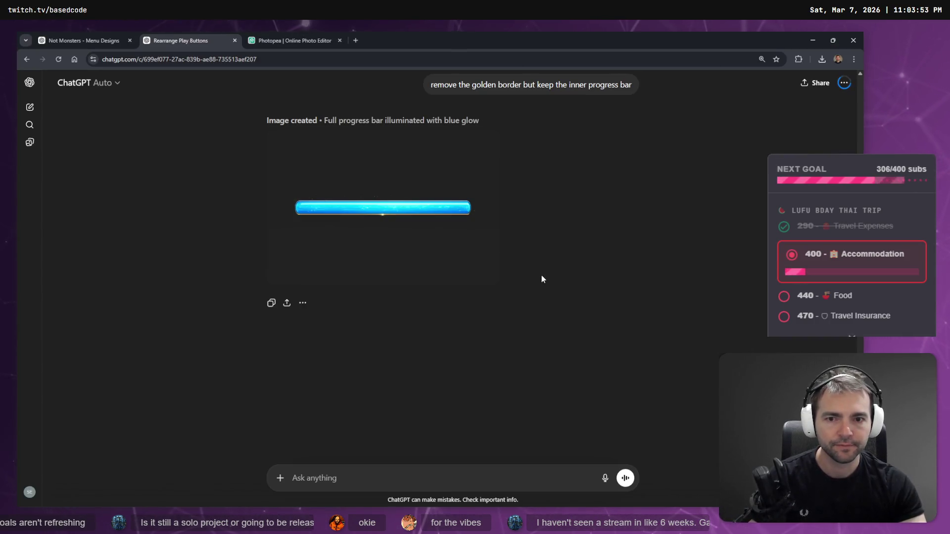
left_click(432, 229)
right_click(441, 267)
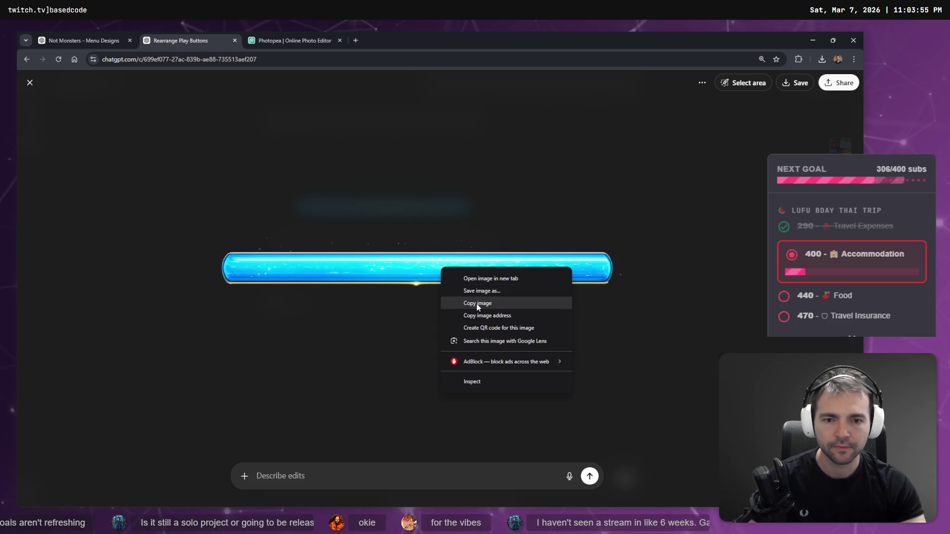
left_click(511, 296)
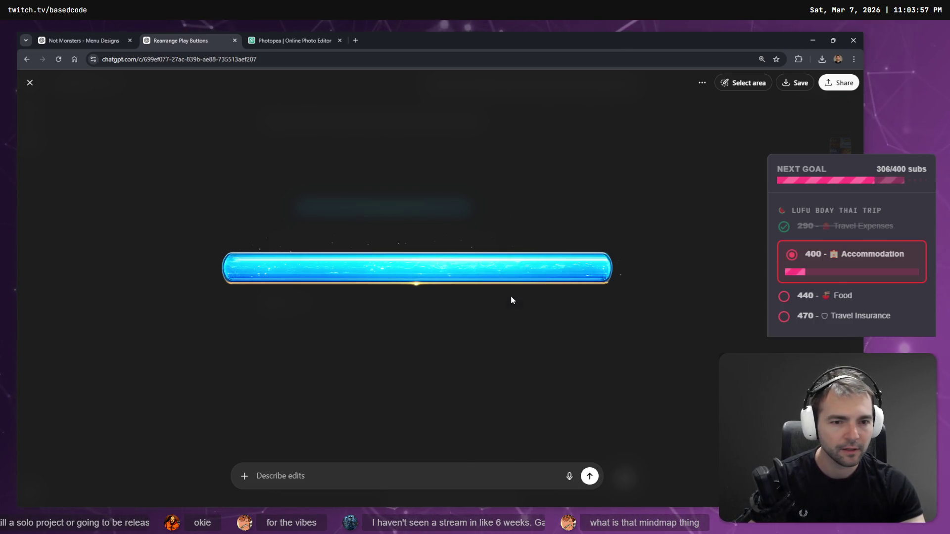
key("Escape")
right_click(322, 242)
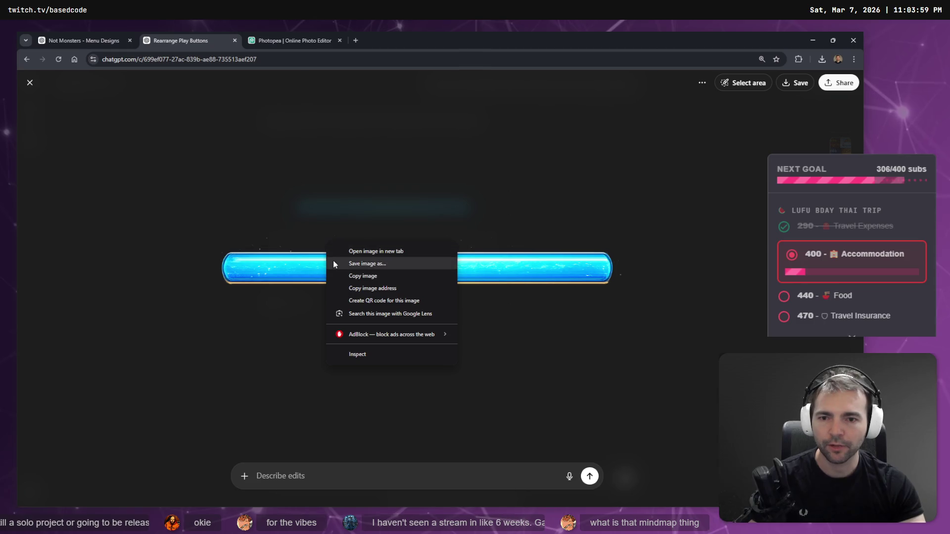
left_click(363, 271)
left_click(306, 40)
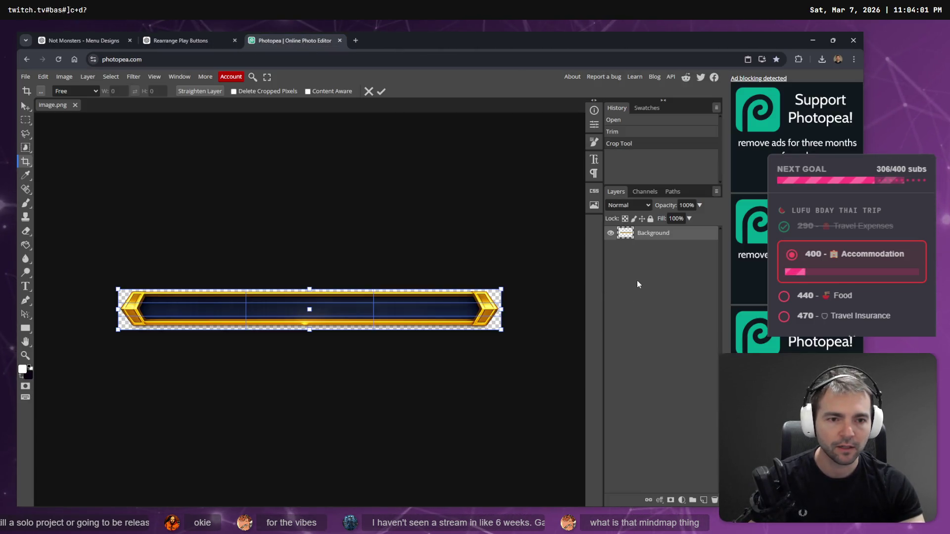
- Paste the blue bar as Layer 1 over the gold frame, toggle its visibility, then go to the TODO whiteboard
key("ctrl+v")
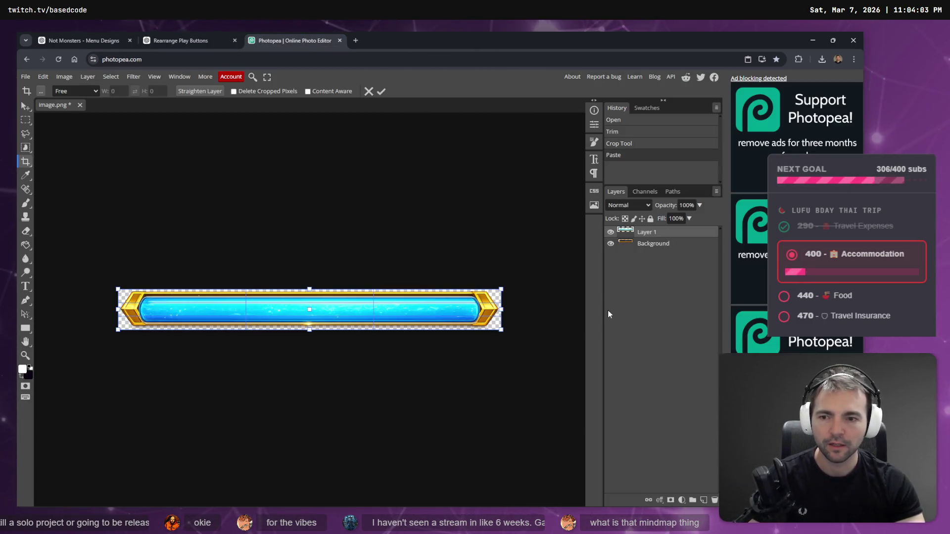
left_click(612, 233)
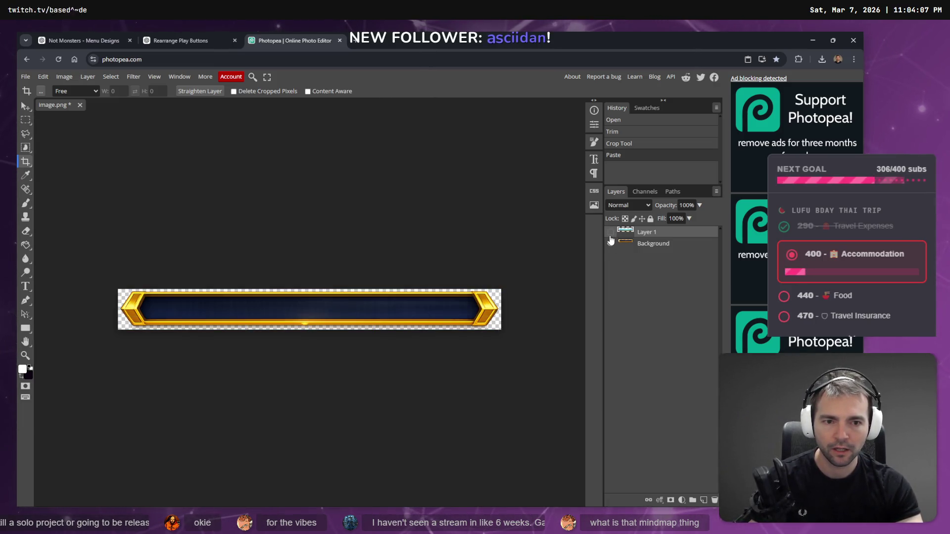
left_click(610, 232)
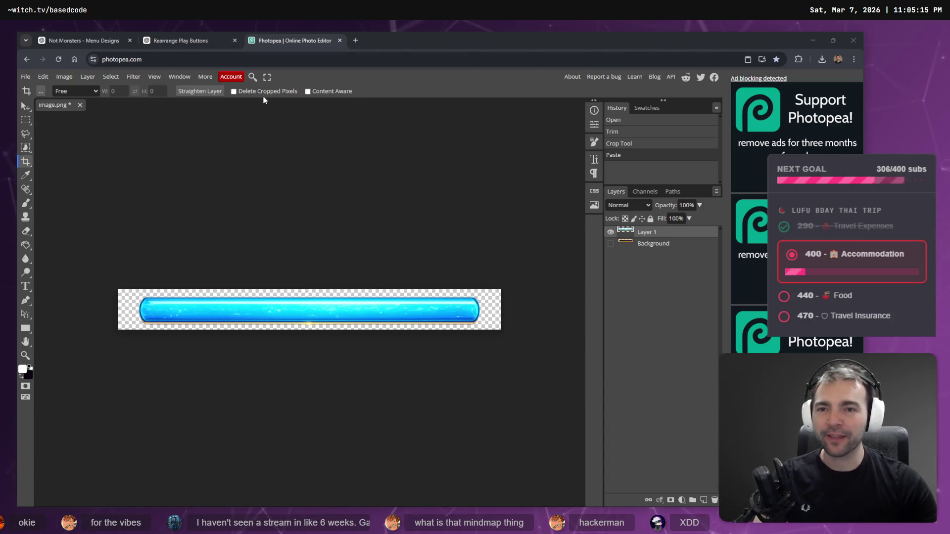
key("alt+Tab")
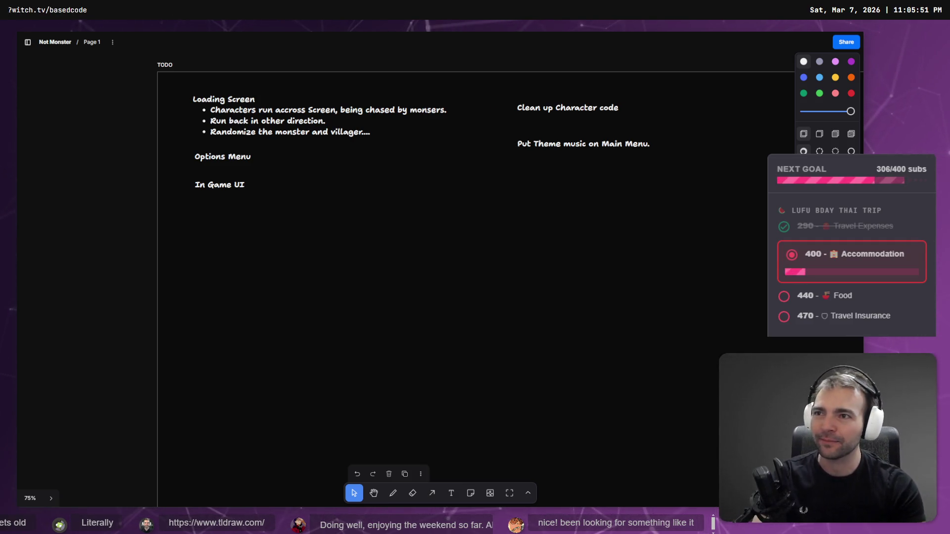
- Return to Chrome, start a 'github' search in a new tab, then close it to get back to Photopea
key("alt+Tab")
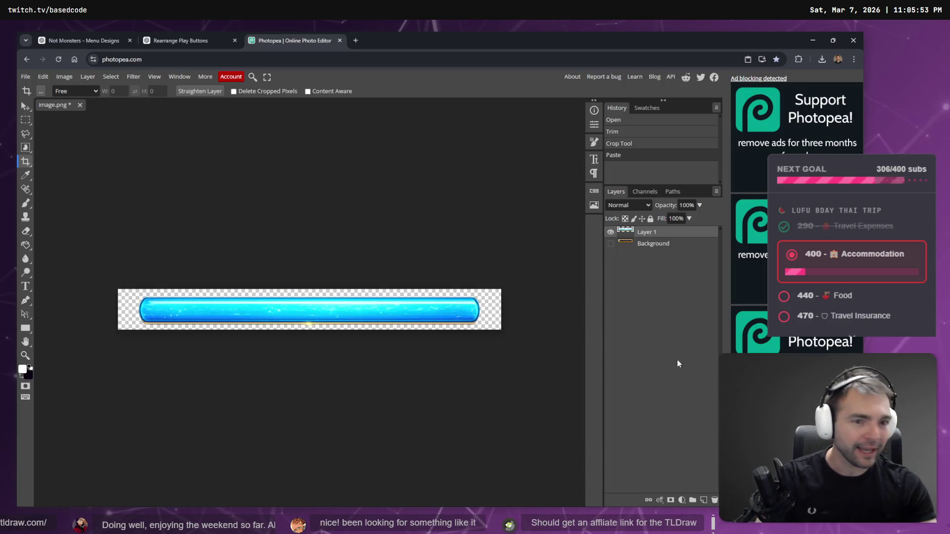
left_click(356, 41)
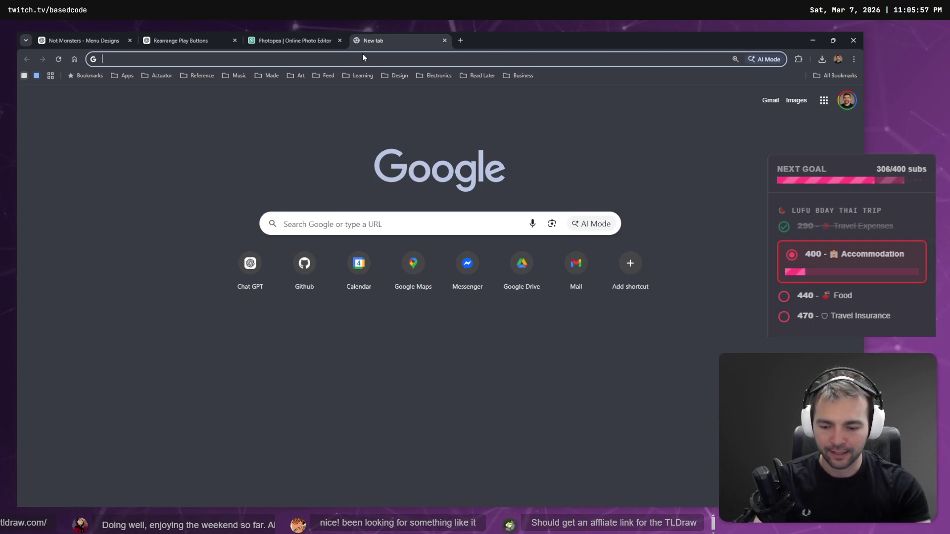
type("github")
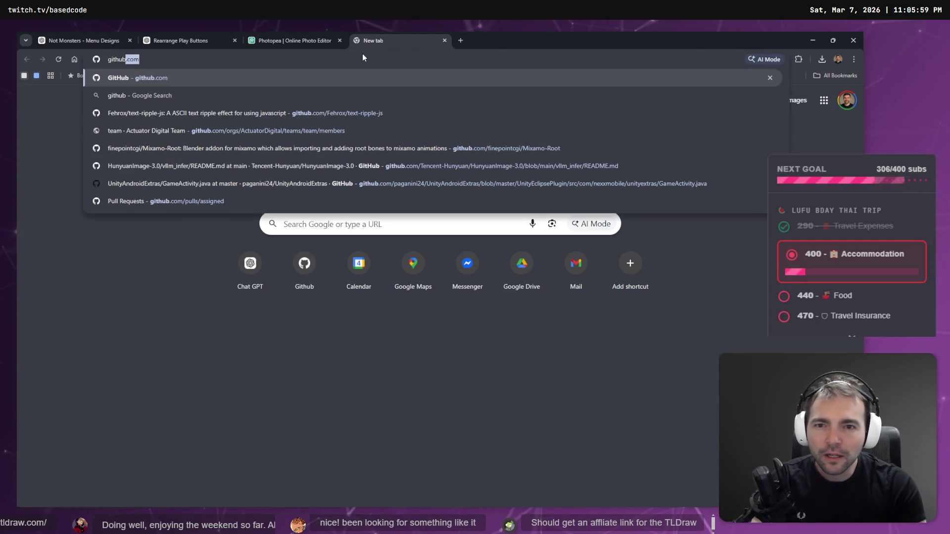
key("Down")
key("Down")
key("Escape")
key("ctrl+w")
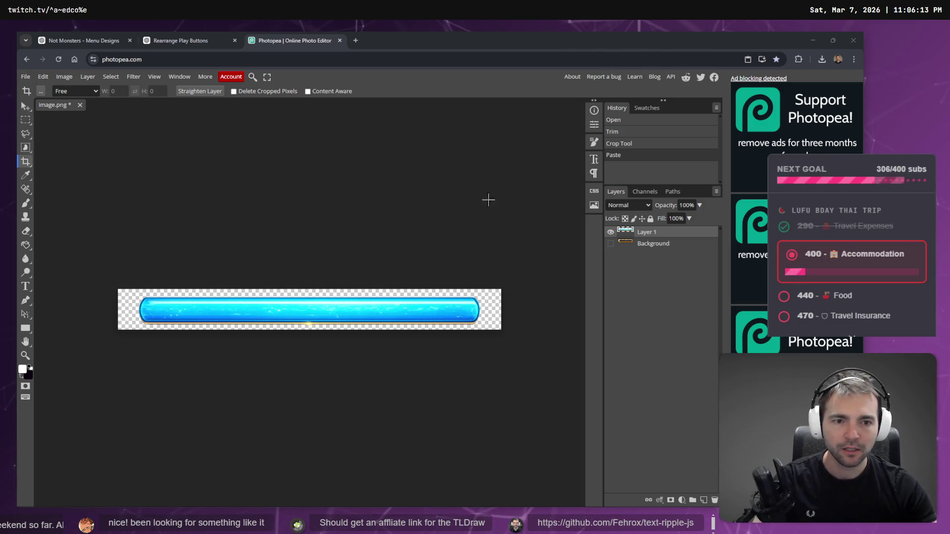
- Start cropping the bar image, then cancel both crop attempts
scroll(335, 333, "up", 3)
left_click(344, 307)
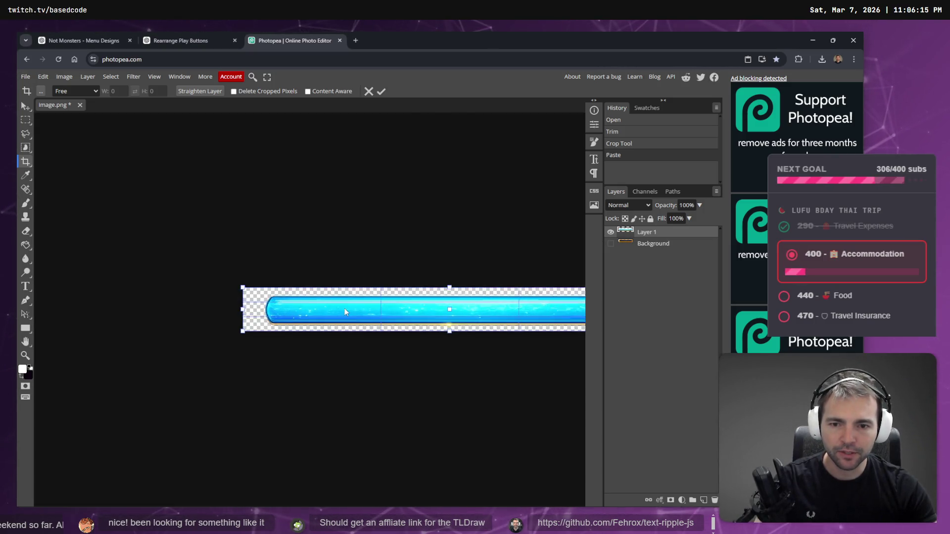
scroll(212, 276, "down", 1)
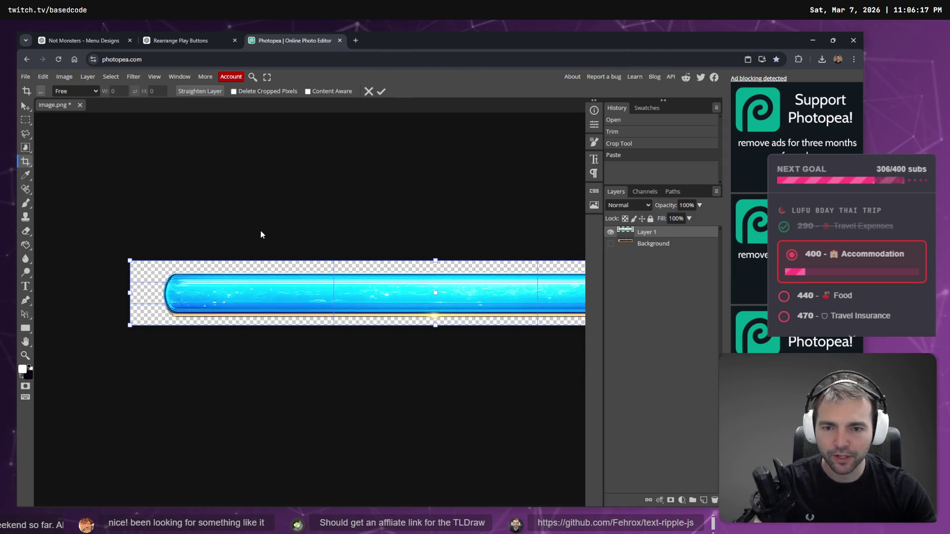
key("Escape")
mouse_move(259, 229)
left_mouse_down()
mouse_move(293, 275)
mouse_move(306, 277)
mouse_move(282, 260)
left_mouse_up()
key("Escape")
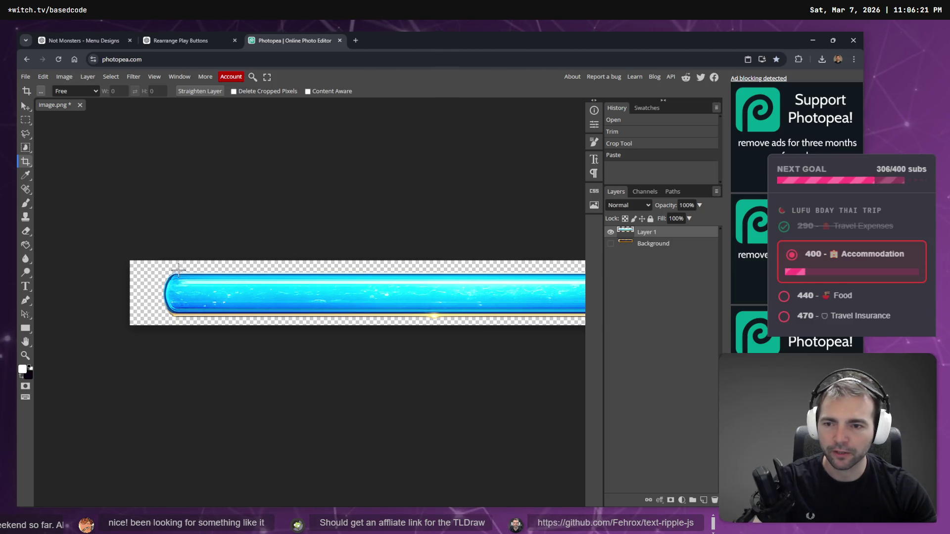
- With an enlarged eraser brush, clear leftover pixels from the bar's left and right ends
key("e")
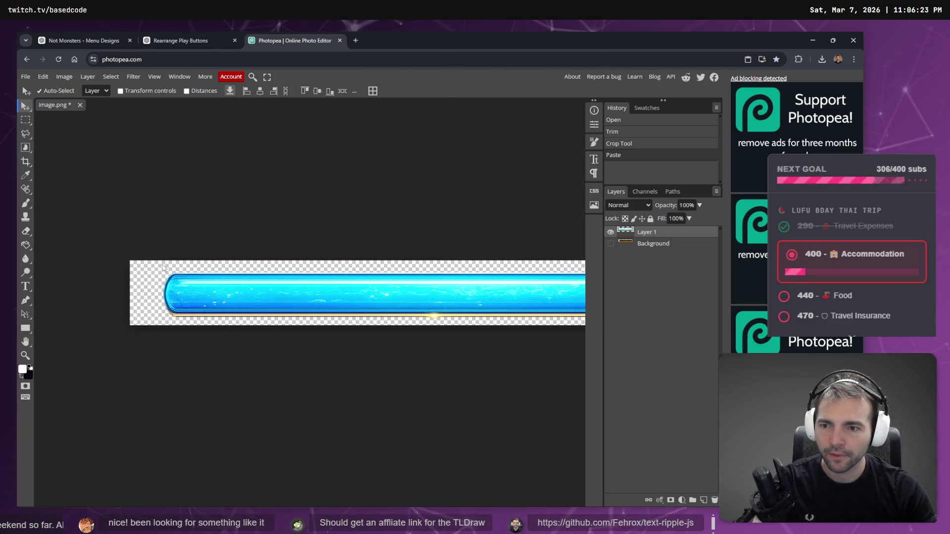
key("bracketright")
key("bracketright")
key("bracketright")
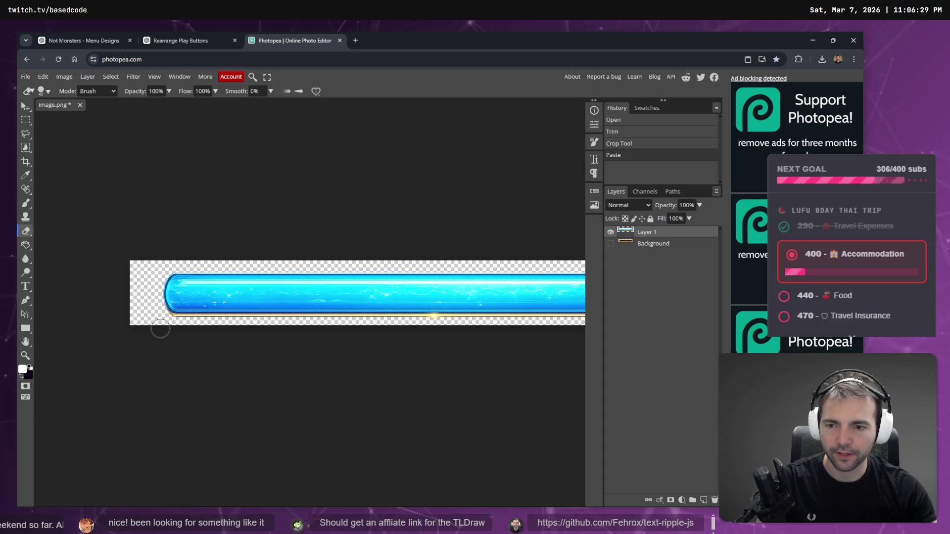
left_click_drag(160, 328, 436, 329)
left_click_drag(434, 366, 208, 358)
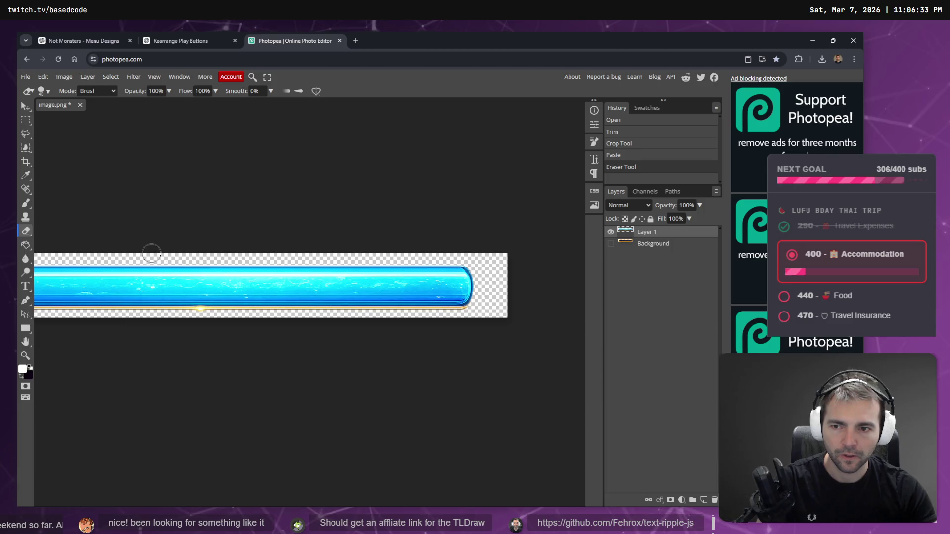
left_click(485, 317)
- Pan around to check the whole cleaned bar, then open the export options
mouse_move(442, 333)
left_mouse_down()
mouse_move(503, 333)
mouse_move(263, 339)
mouse_move(353, 329)
left_mouse_up()
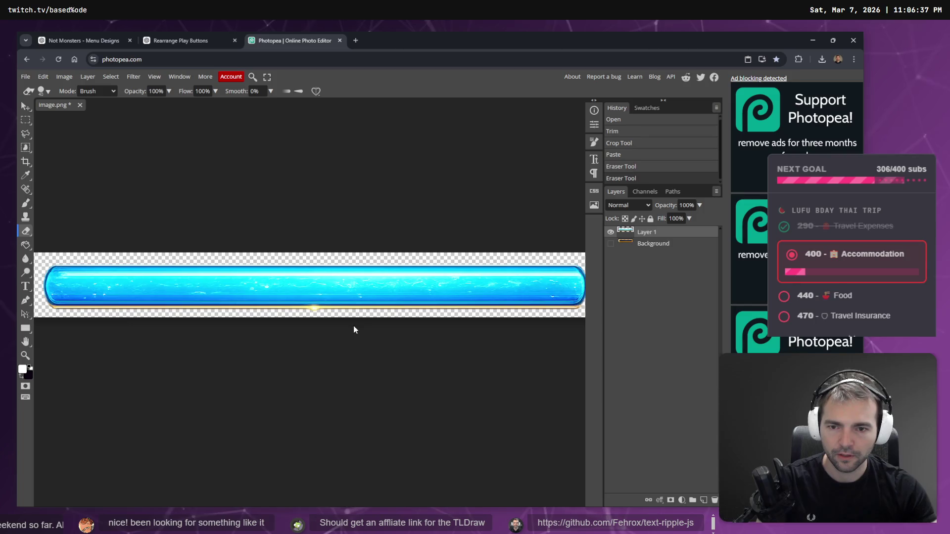
scroll(352, 325, "right", 2)
scroll(470, 328, "left", 2)
scroll(515, 327, "down", 1)
scroll(512, 329, "right", 3)
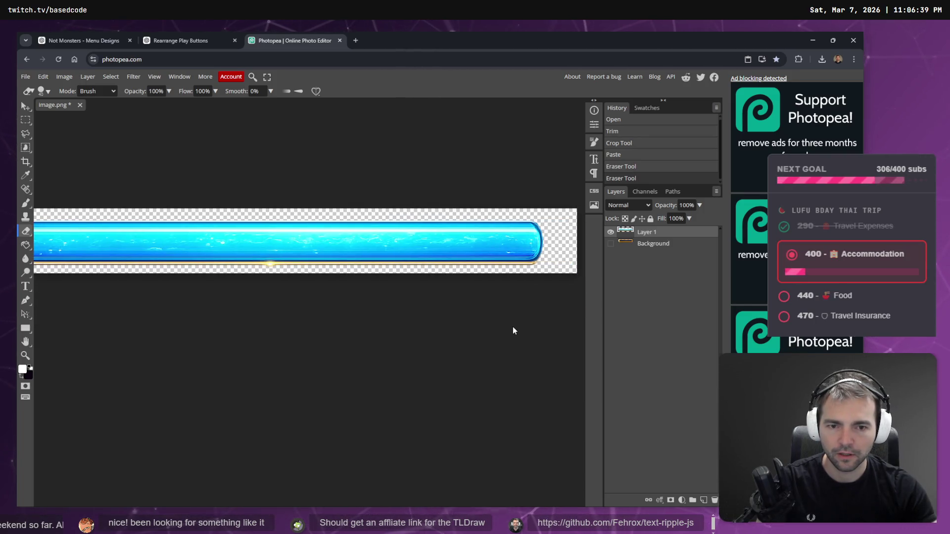
scroll(512, 326, "left", 2)
scroll(505, 320, "up", 1)
scroll(504, 320, "left", 3)
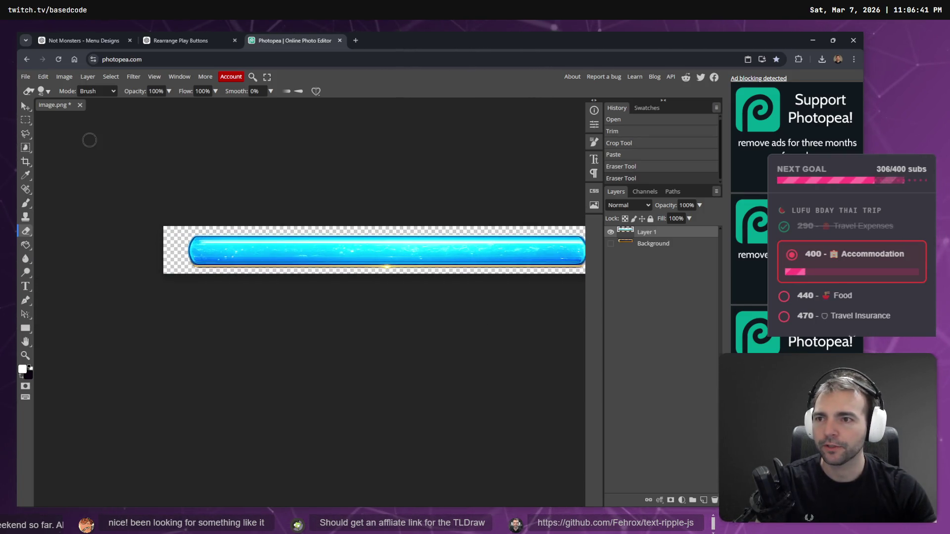
left_click(26, 76)
- Export the bar as a PNG named Loading_Infill and drag the download into Godot's LoadingMenu folder
mouse_move(60, 209)
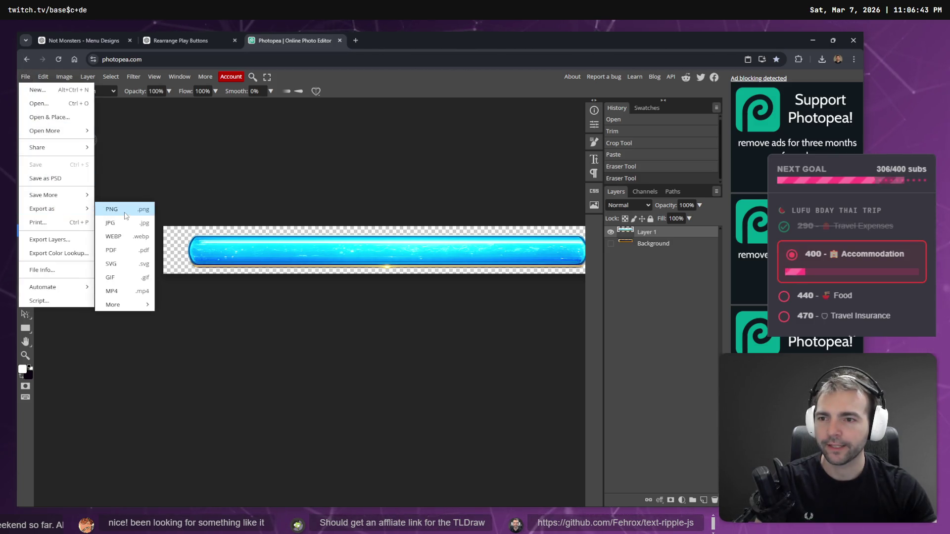
left_click(125, 216)
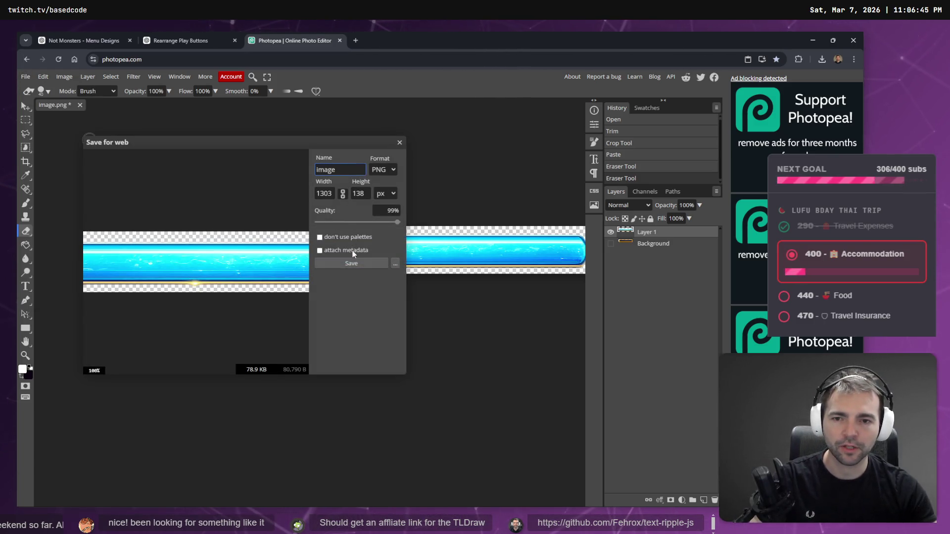
key("ctrl+a")
type("Loading")
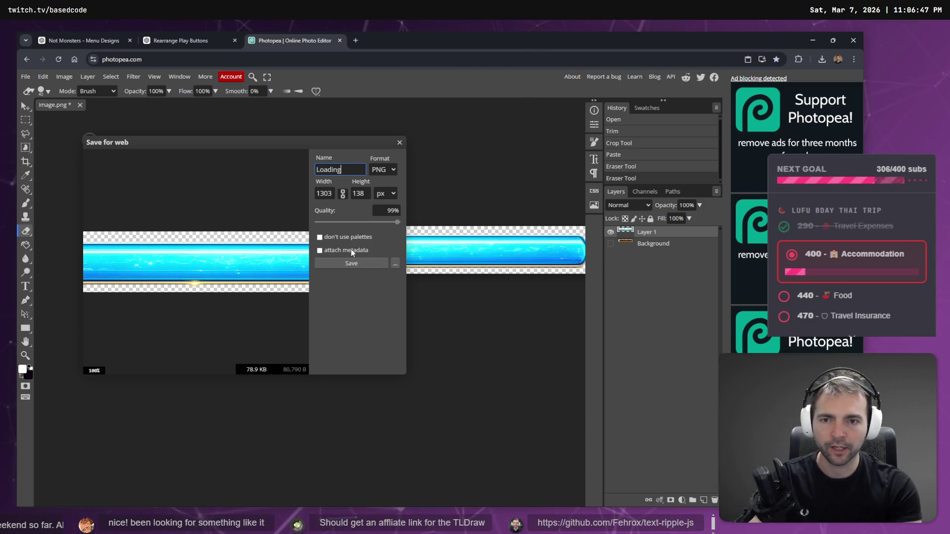
type("_Infill")
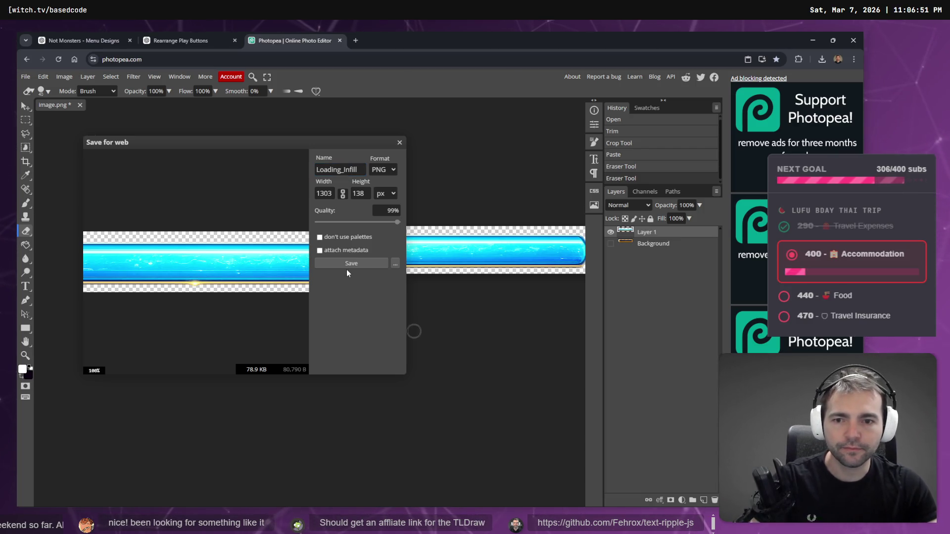
left_click(347, 265)
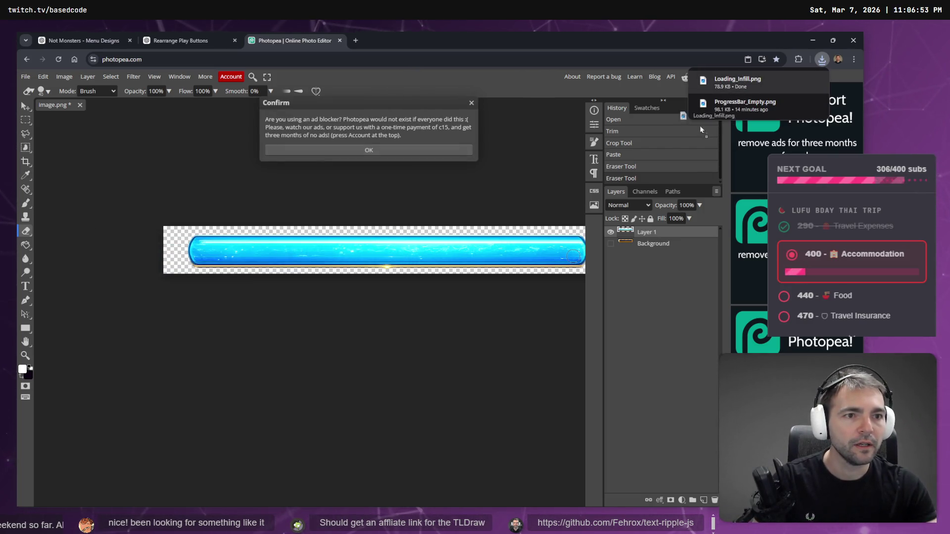
left_click_drag(628, 200, 627, 200)
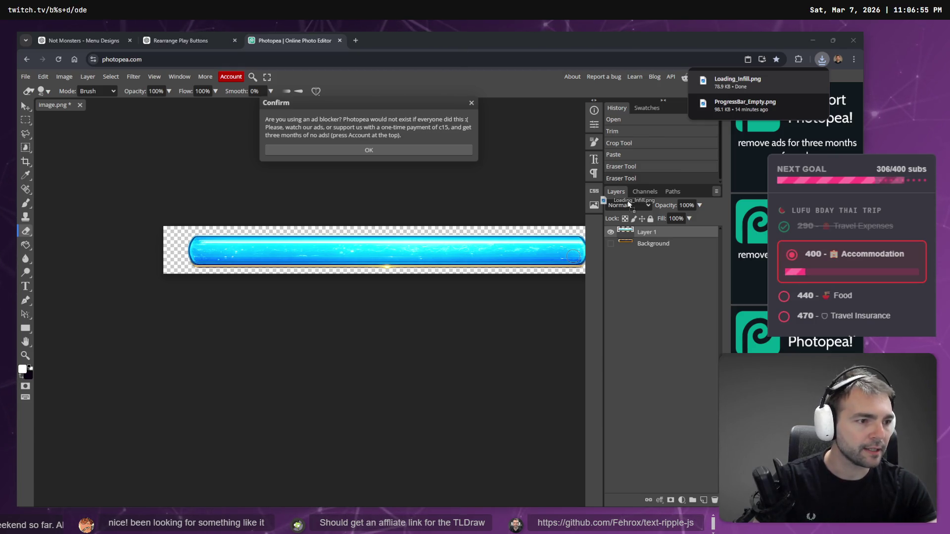
key("alt+Tab")
left_click_drag(628, 204, 83, 398)
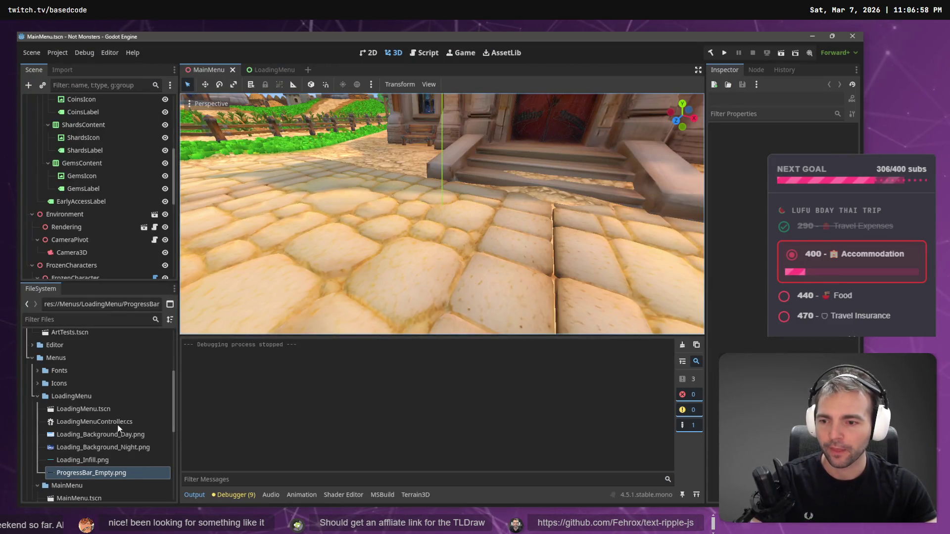
- Drop Loading_Infill.png into LoadingMenu and rename it ProgressBar_Infill.png
left_click(91, 460)
key("F2")
key("shift+Left")
key("shift+Left")
key("shift+Left")
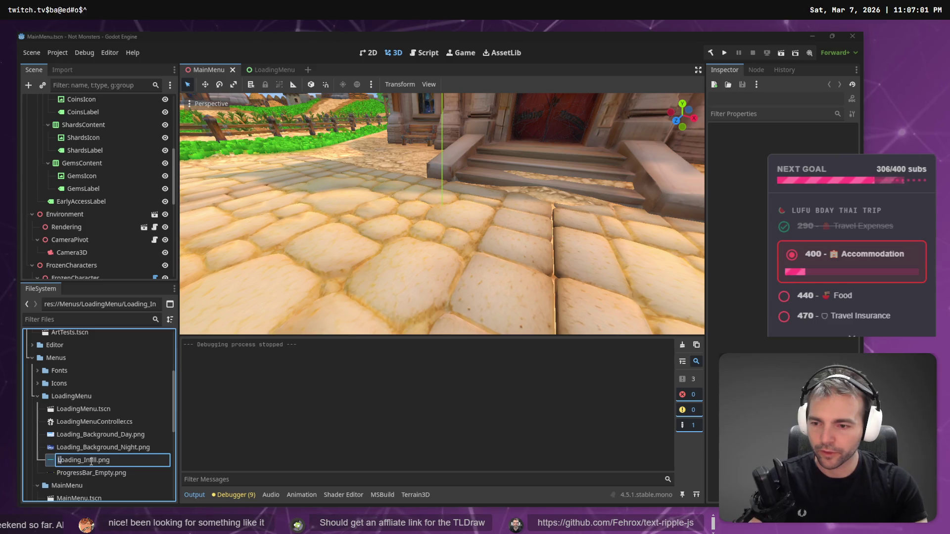
key("shift+Left")
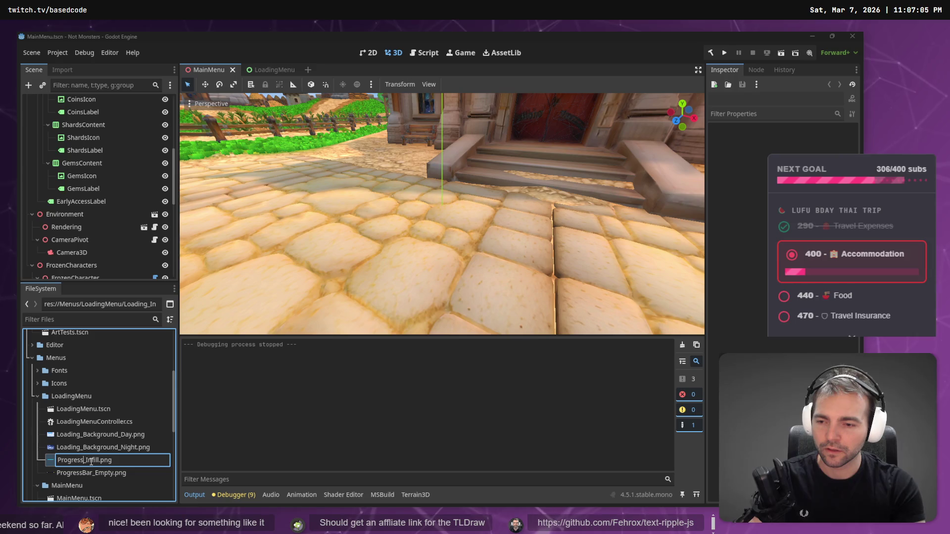
type("Bar")
key("Return")
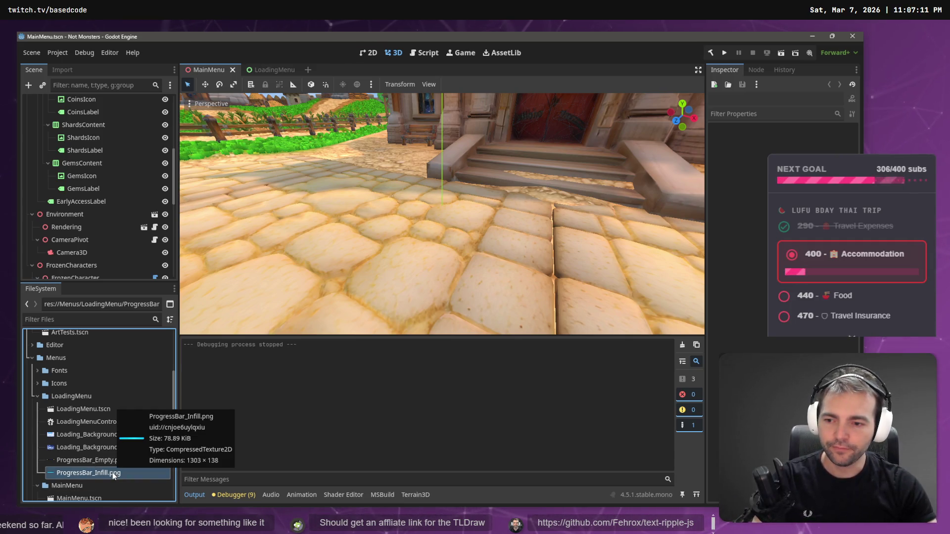
- Copy ProgressBar_Infill.png's absolute path and switch over to the code editor
right_click(112, 473)
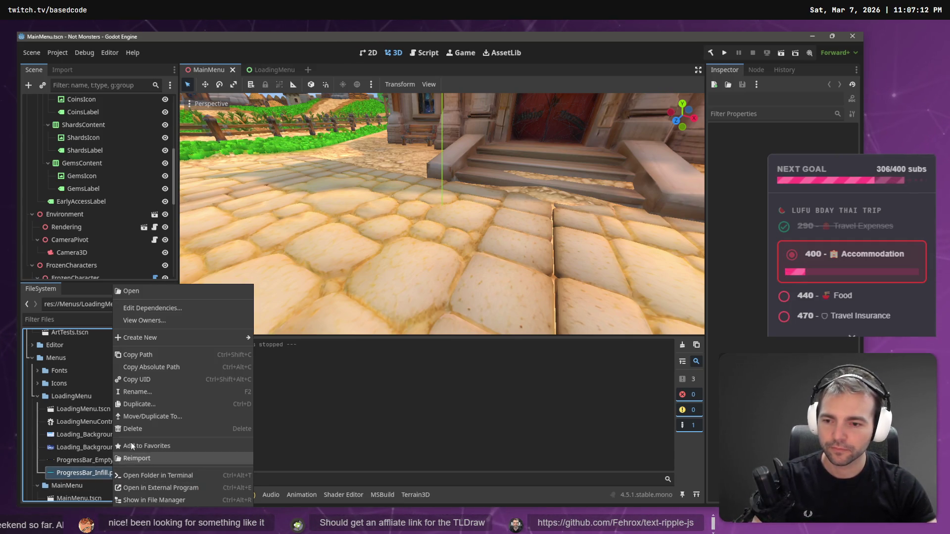
left_click(159, 359)
key("alt+Tab")
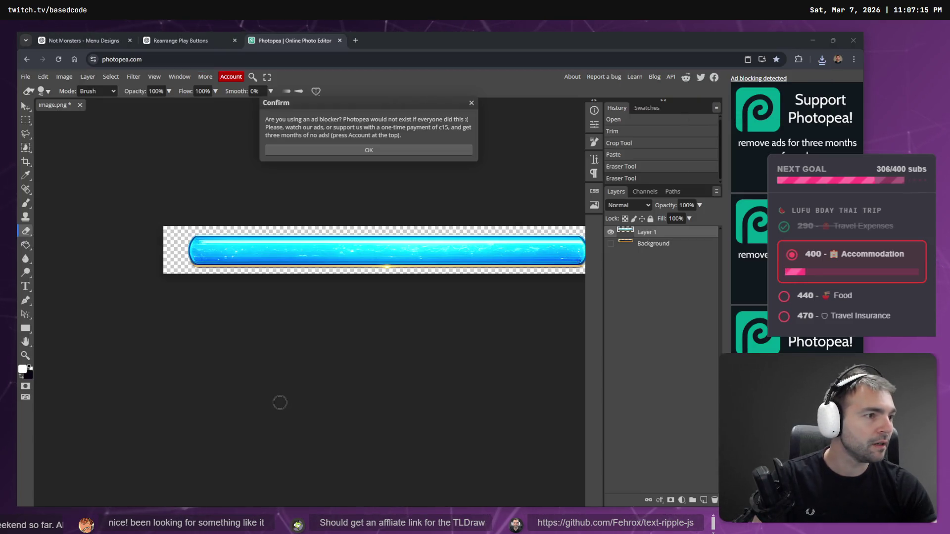
key("alt+Tab")
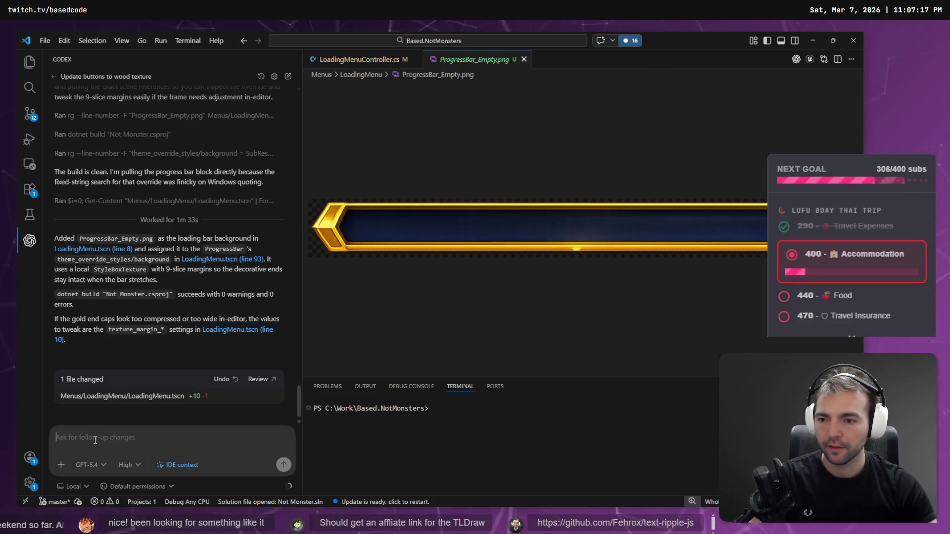
- Dictate and send a Codex request to use ProgressBar_Infill.png for the loading bar's inner fill
key("super+h")
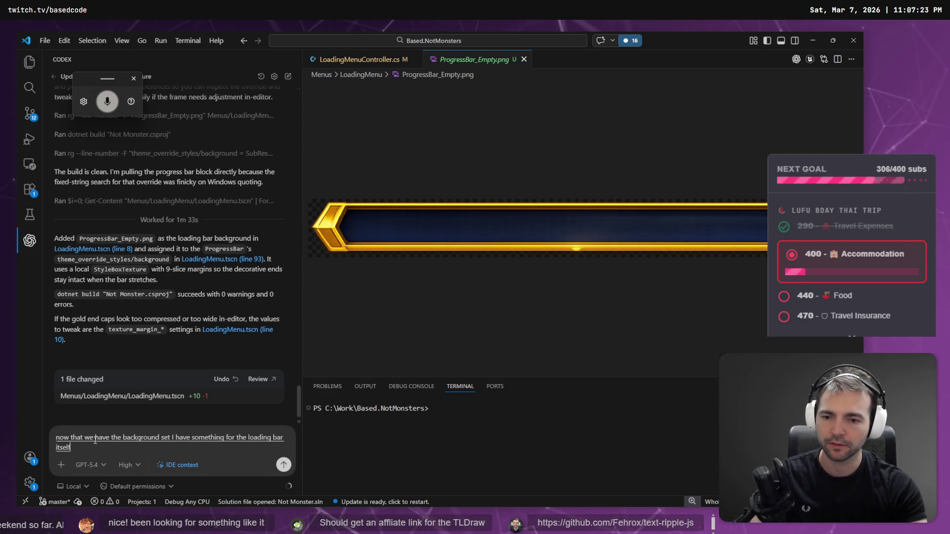
type("res://Menus/LoadingMenu/ProgressBar_Infill.png")
key("shift+Return")
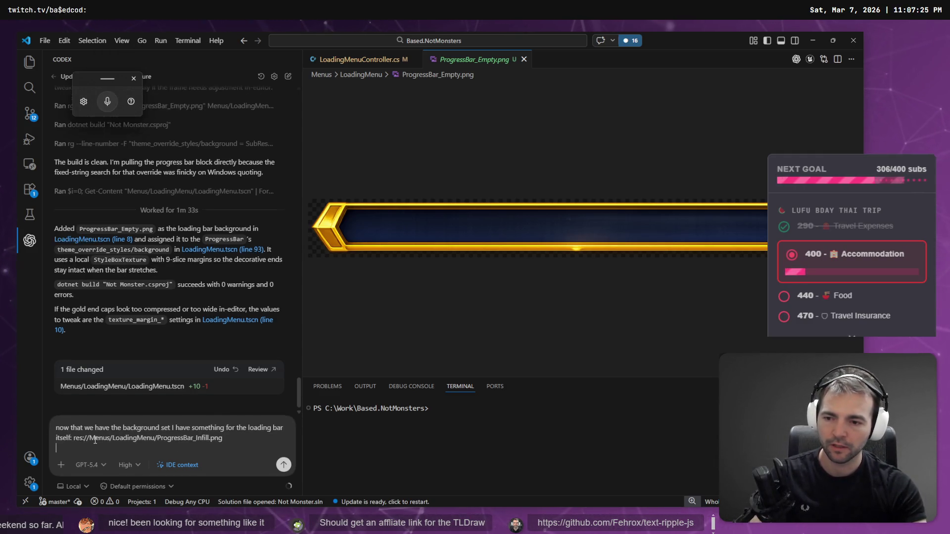
key("super+h")
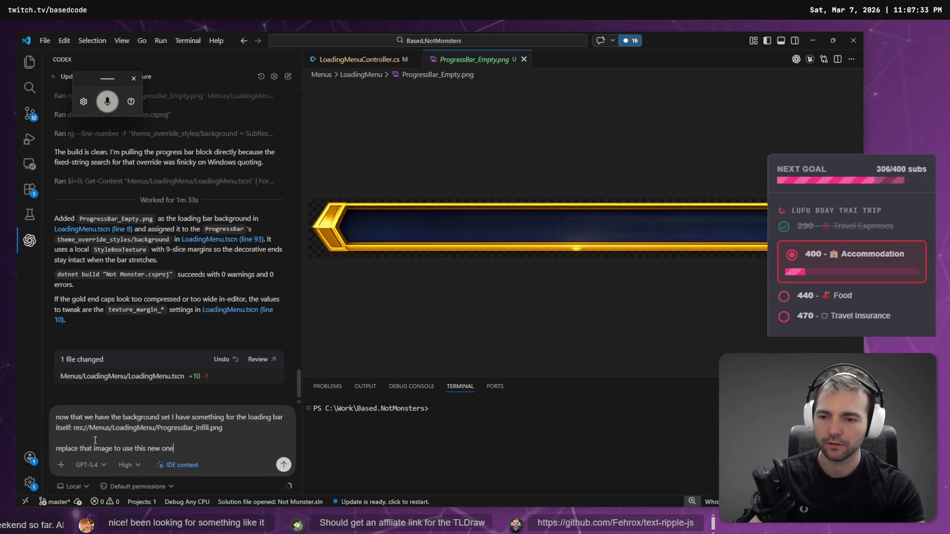
key("ctrl+shift+Right")
key("ctrl+shift+Right")
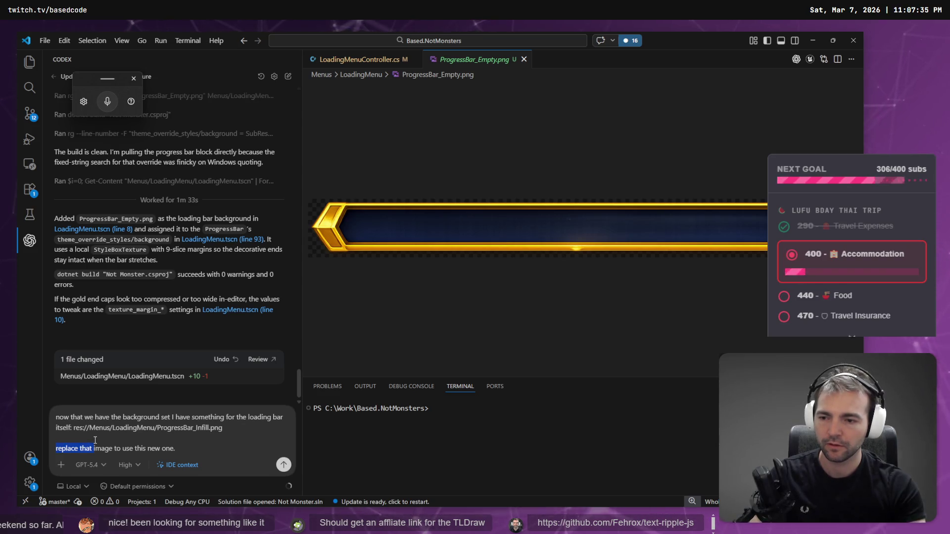
key("BackSpace")
key("super+h")
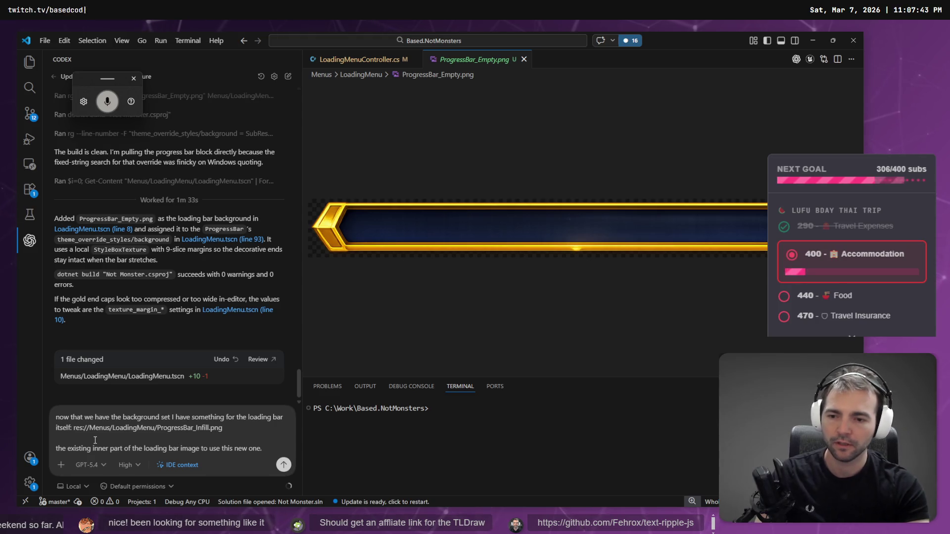
key("ctrl+Delete")
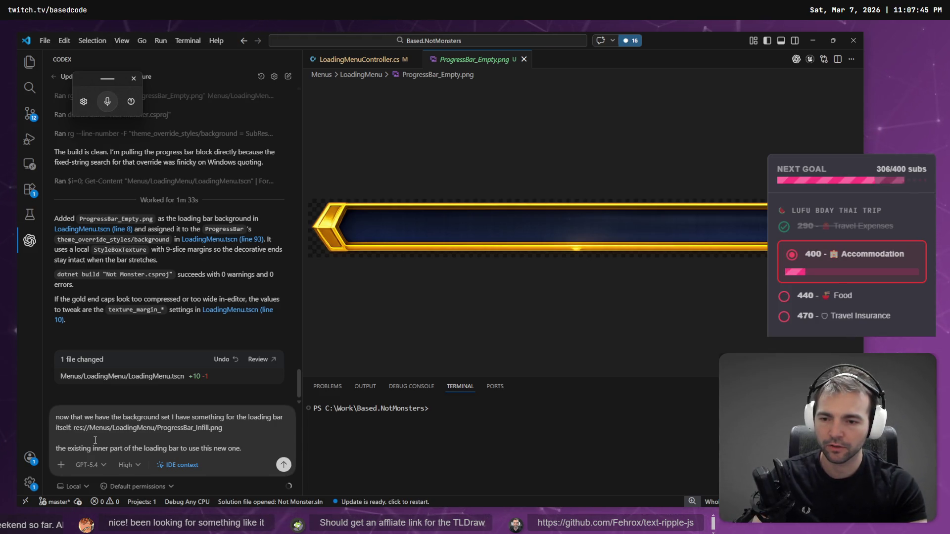
key("Return")
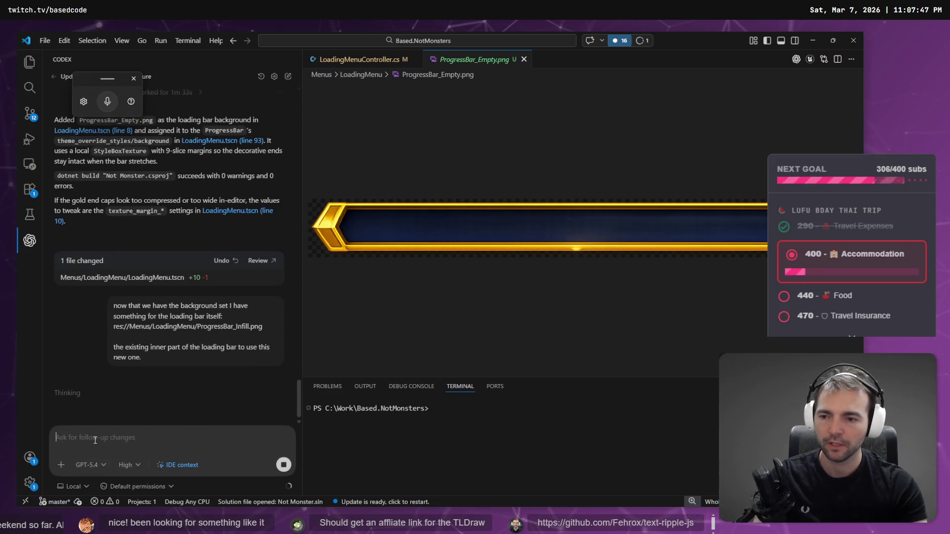
key("alt+Tab")
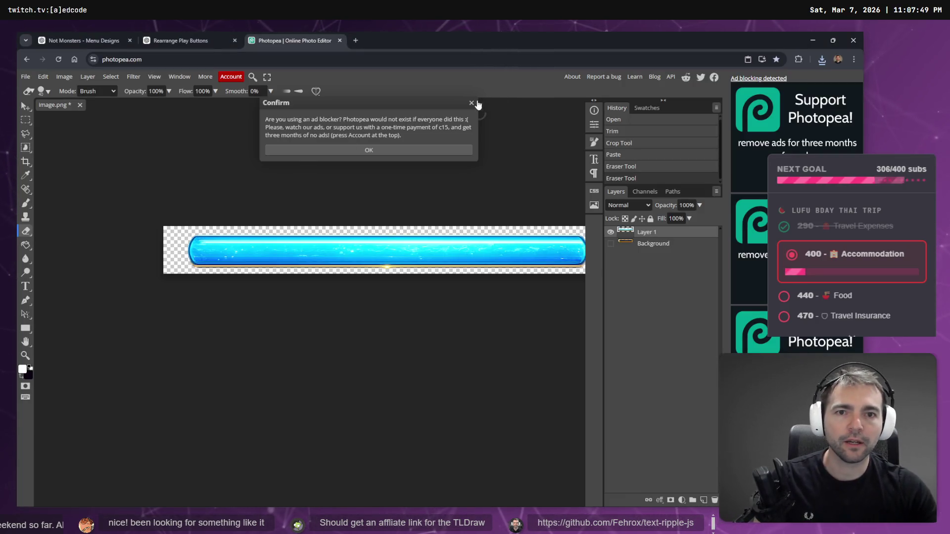
- Dismiss the browser's ad-blocker notice and reload the externally modified LoadingMenu scene in Godot
left_click(476, 103)
left_click(188, 44)
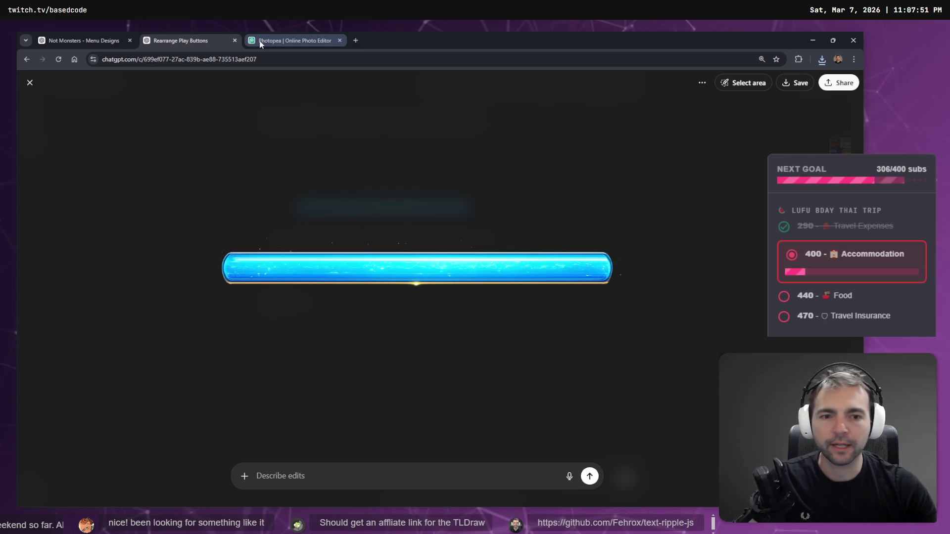
left_click(261, 44)
left_click(814, 40)
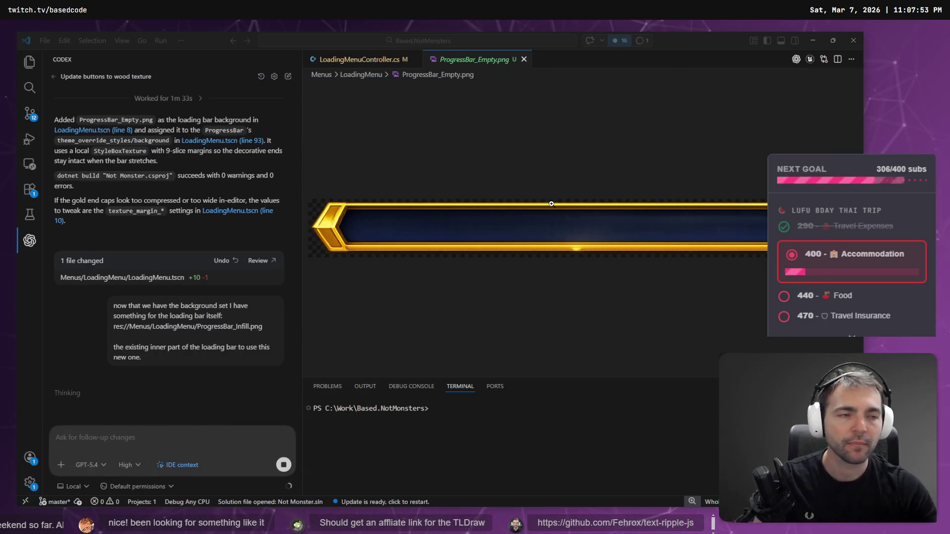
key("alt+Tab")
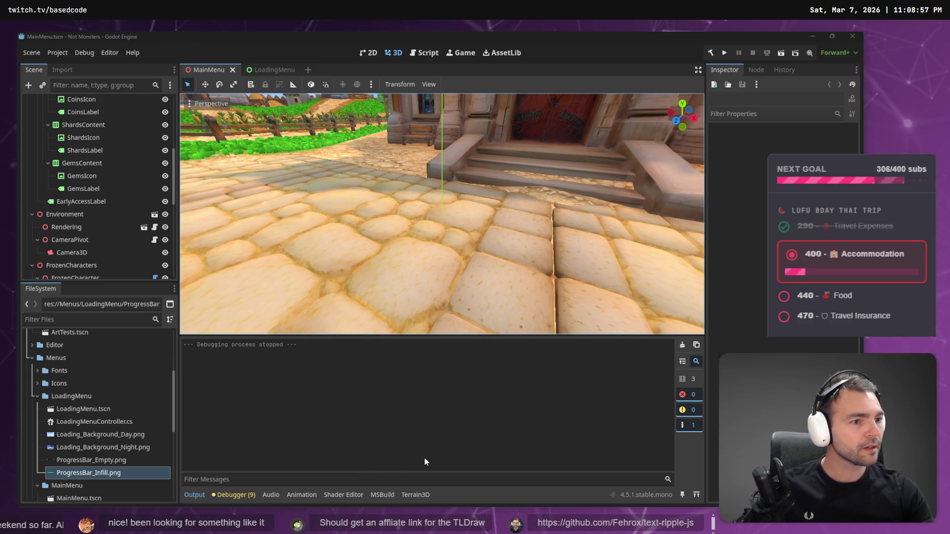
key("alt+Tab")
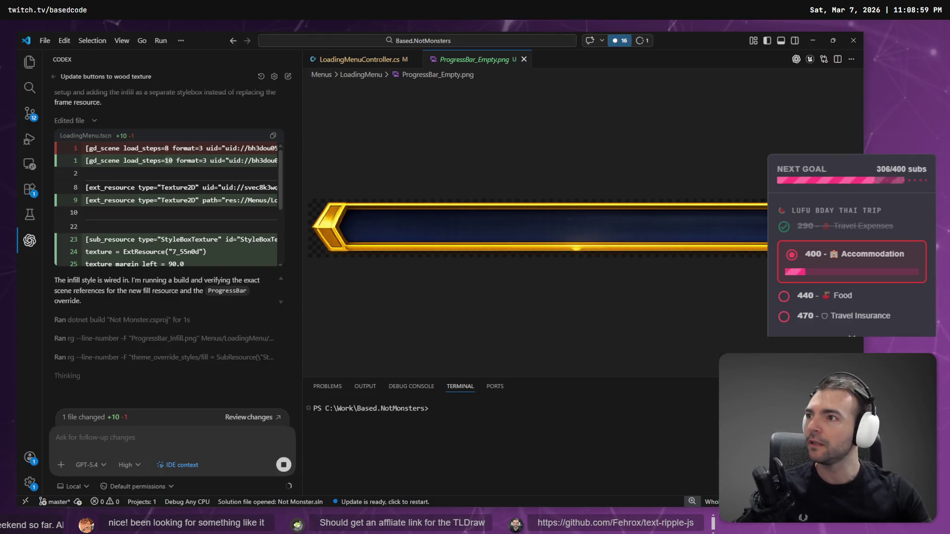
key("alt+Tab")
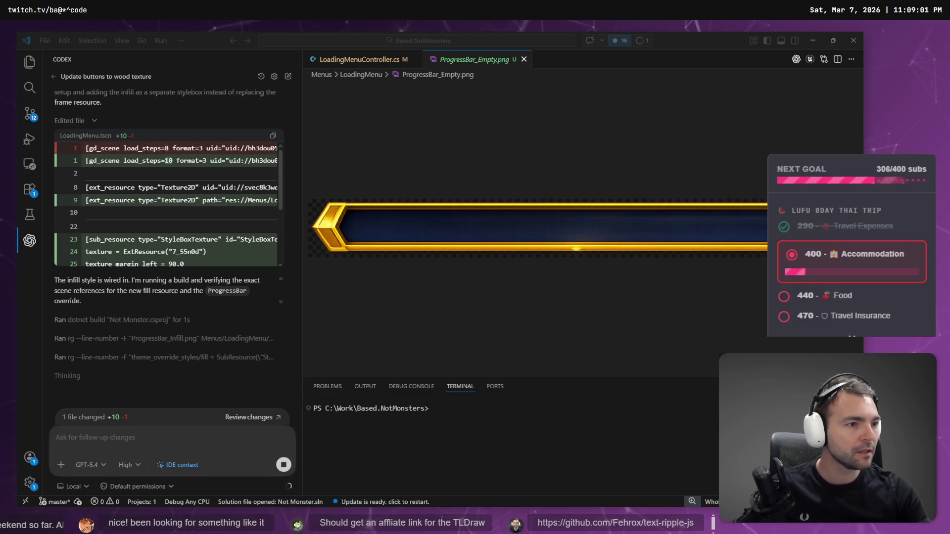
key("alt+Tab")
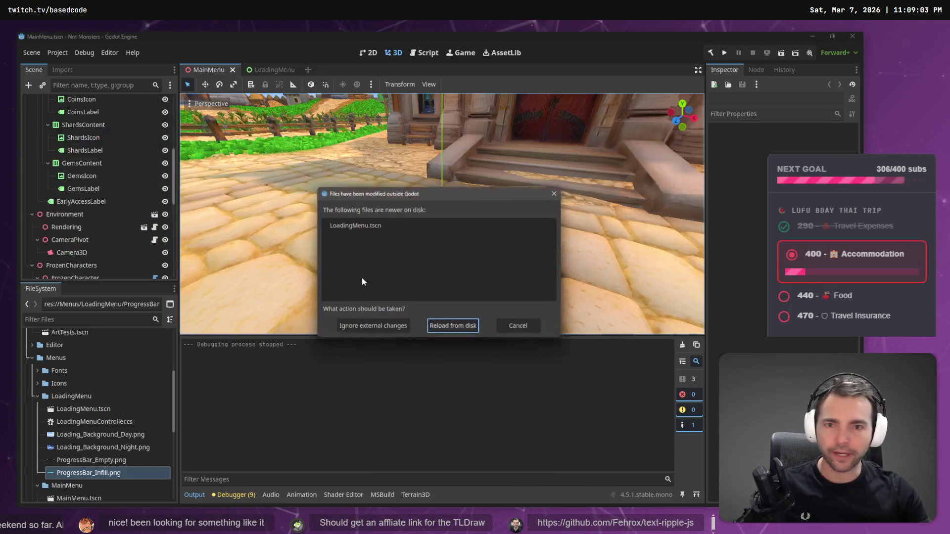
left_click(452, 329)
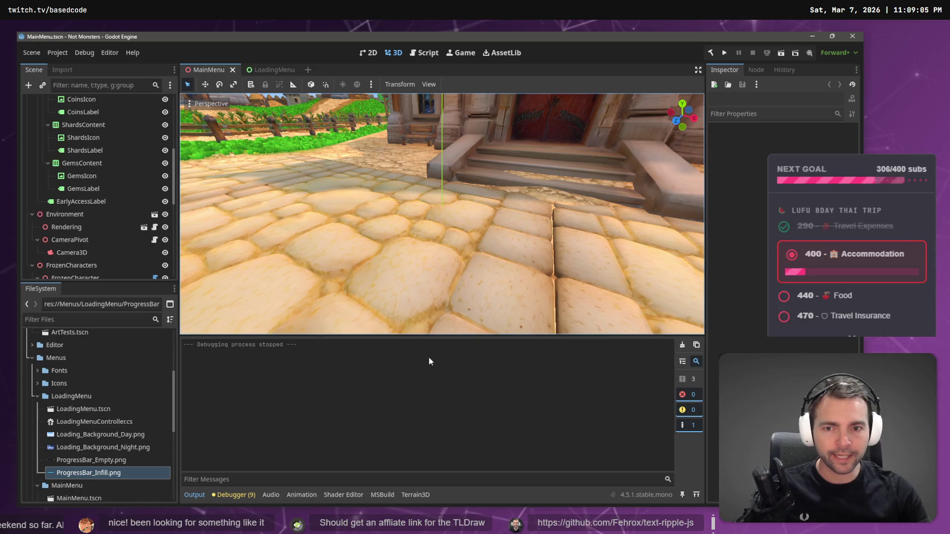
- Open LoadingMenu.tscn at the new infill texture declaration on line 9
key("alt+Tab")
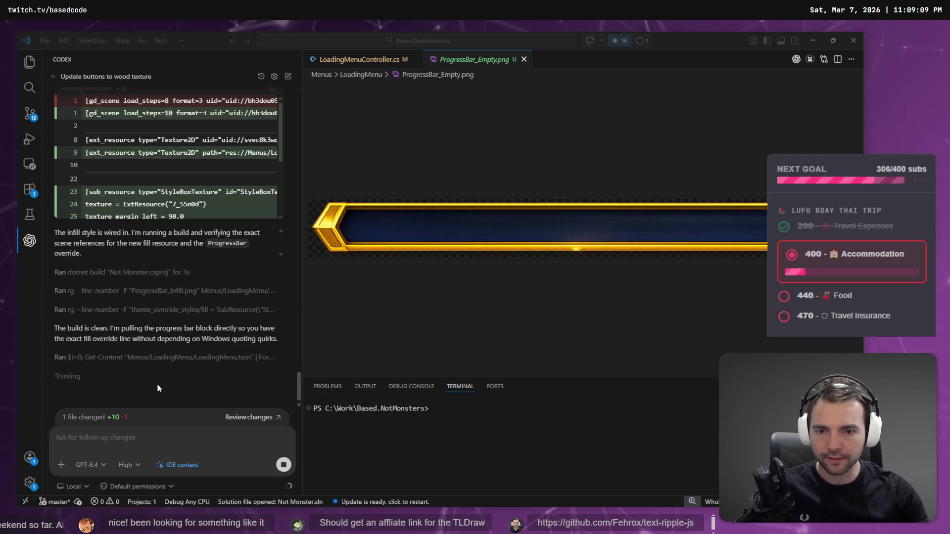
key("alt+Tab")
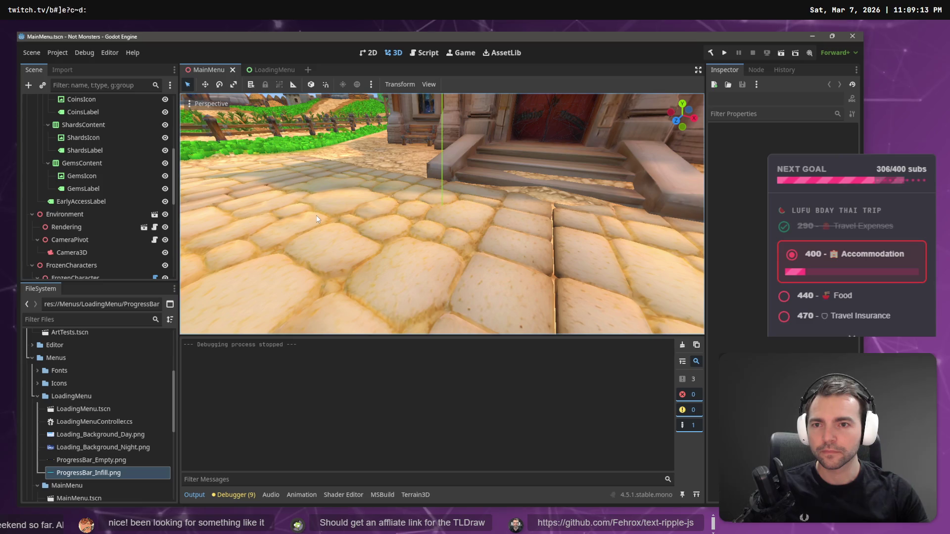
key("alt+Tab")
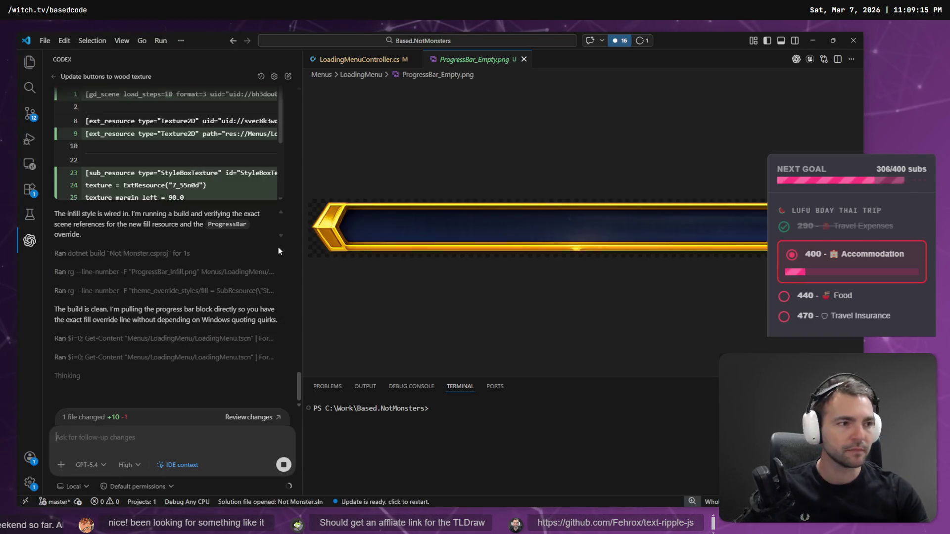
key("alt+Tab")
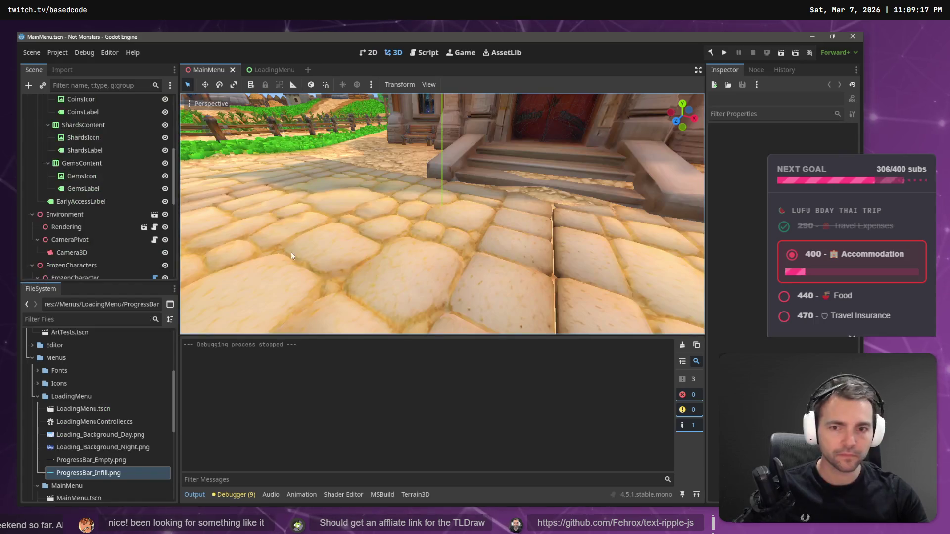
key("alt+Tab")
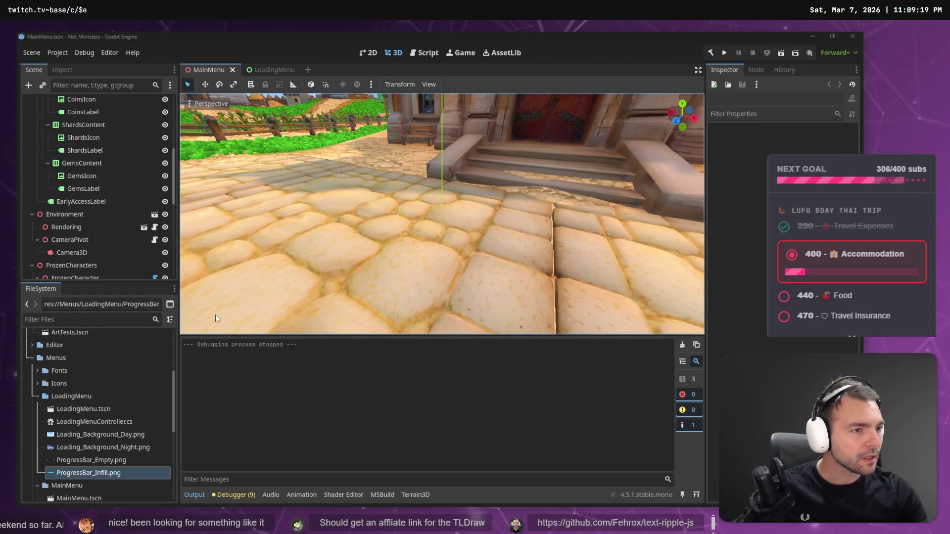
key("alt+Tab")
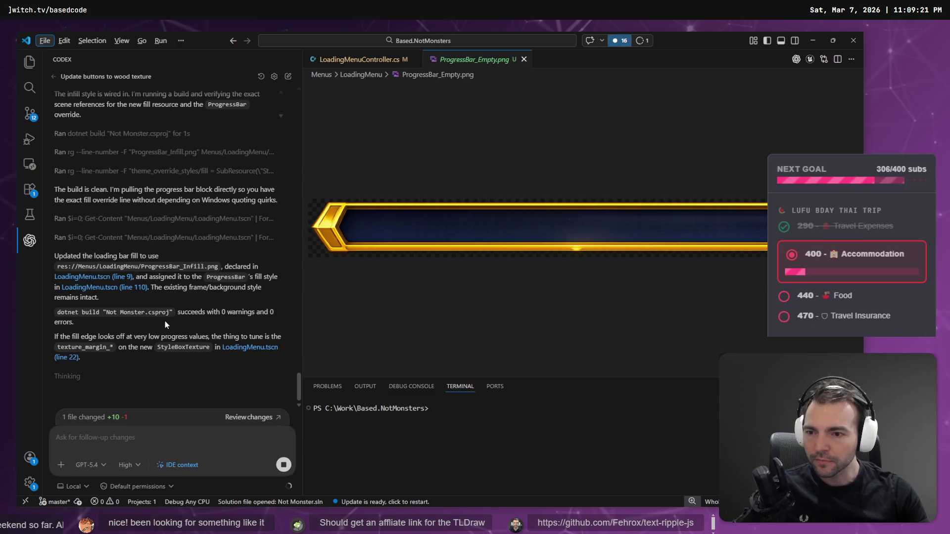
left_click(94, 258)
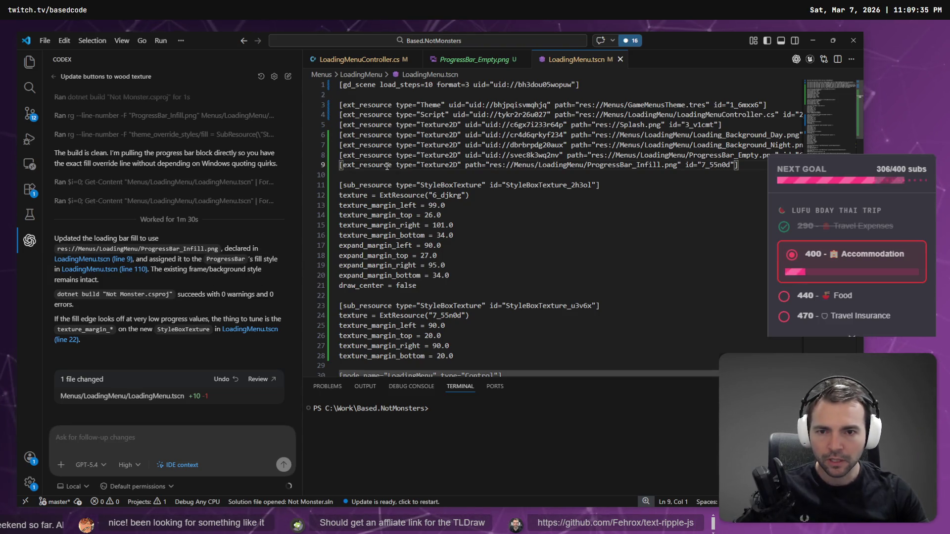
- Jump to the ProgressBar fill override at LoadingMenu.tscn line 110, then view the LoadingMenu scene in Godot
left_click(122, 271)
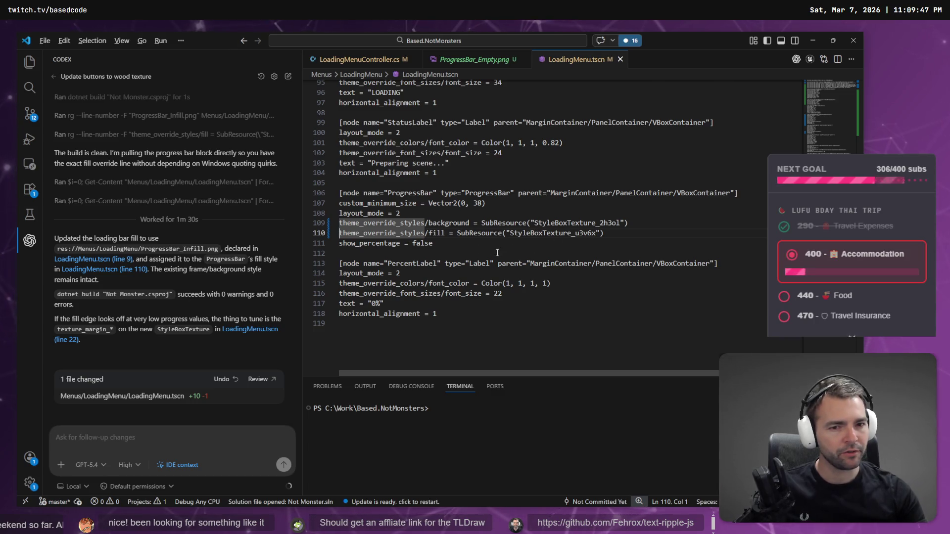
key("alt+Tab")
left_click(275, 69)
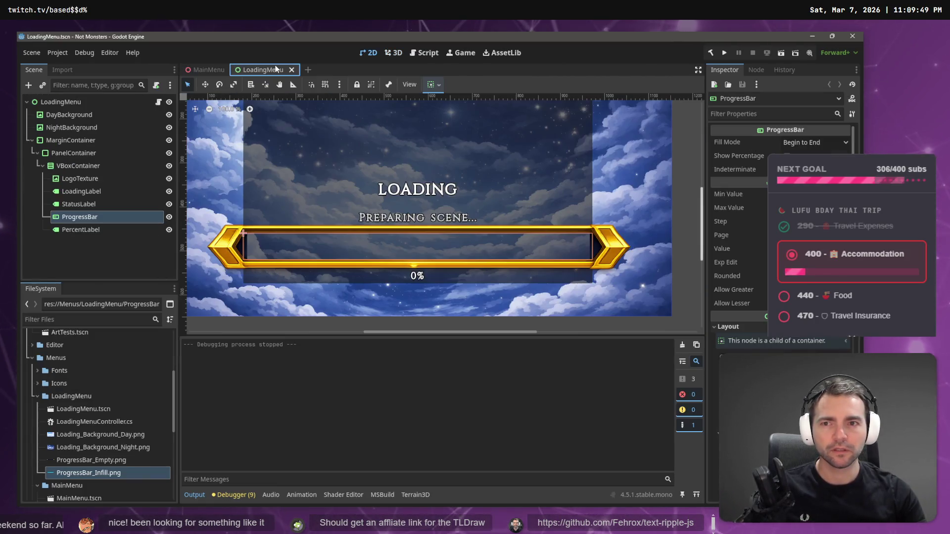
- Run the LoadingMenu scene directly with F5, then close the game window
key("alt+Tab")
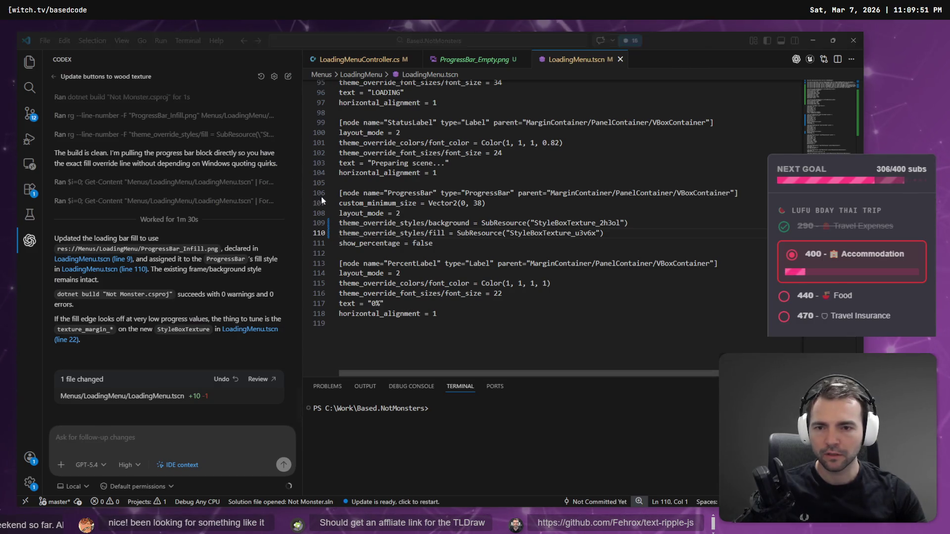
key("alt+Tab")
key("F5")
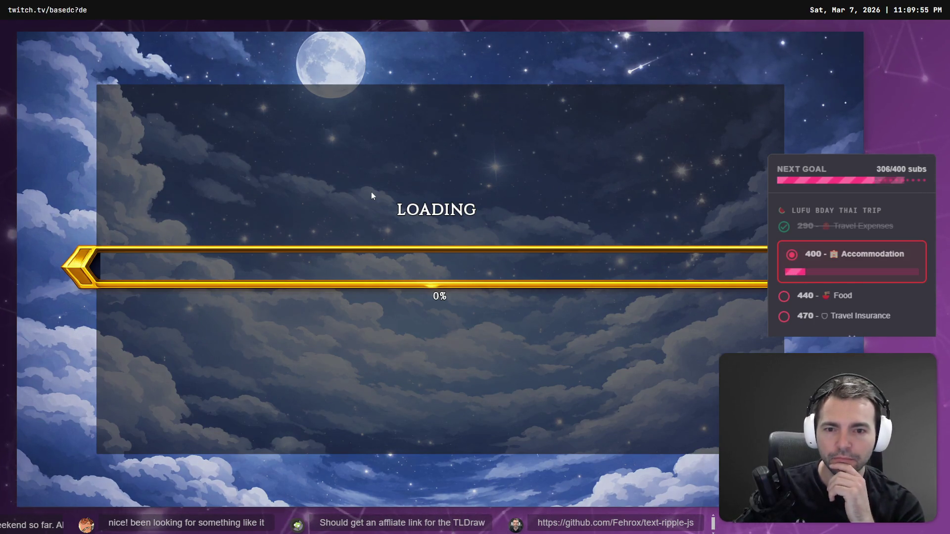
key("alt+F4")
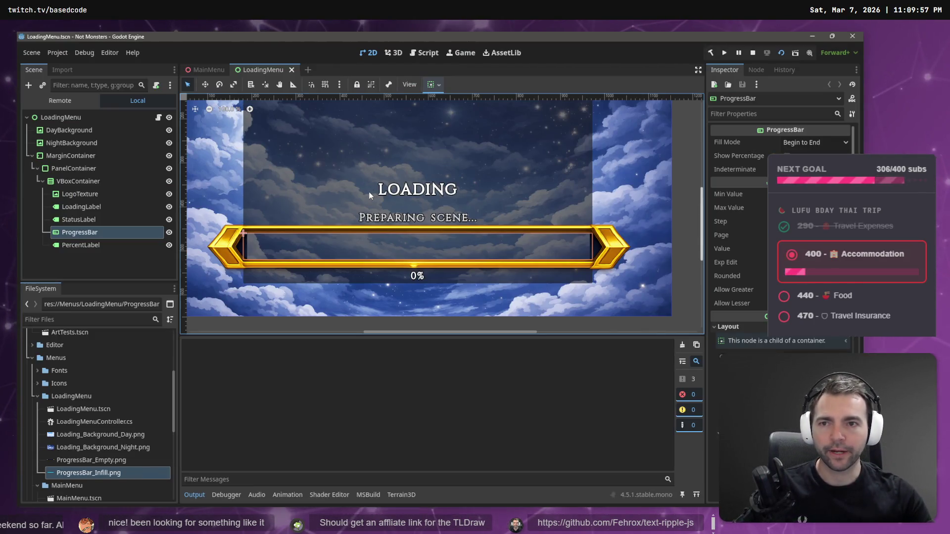
key("alt+Tab")
key("alt+F4")
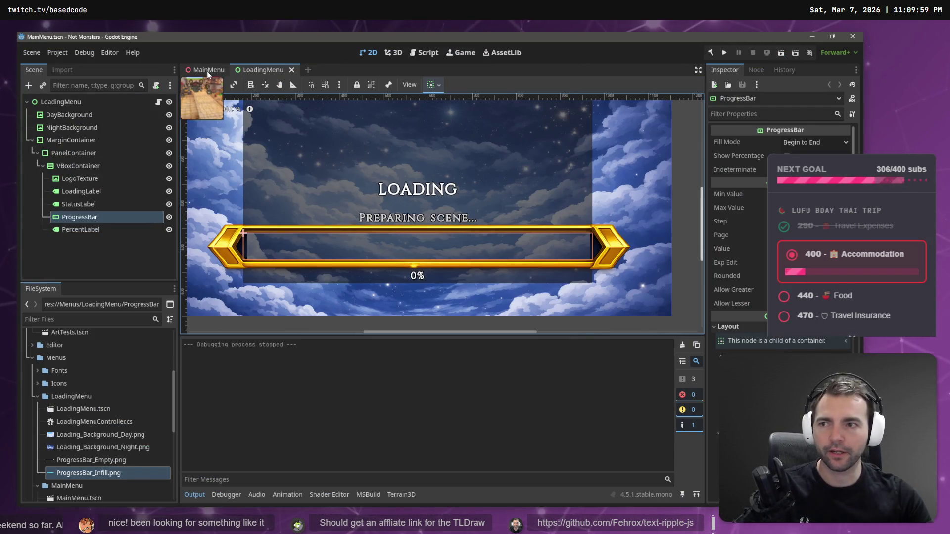
- Run the game from MainMenu and press PLAY to watch the blue infill reach 44%
left_click(207, 71)
key("F5")
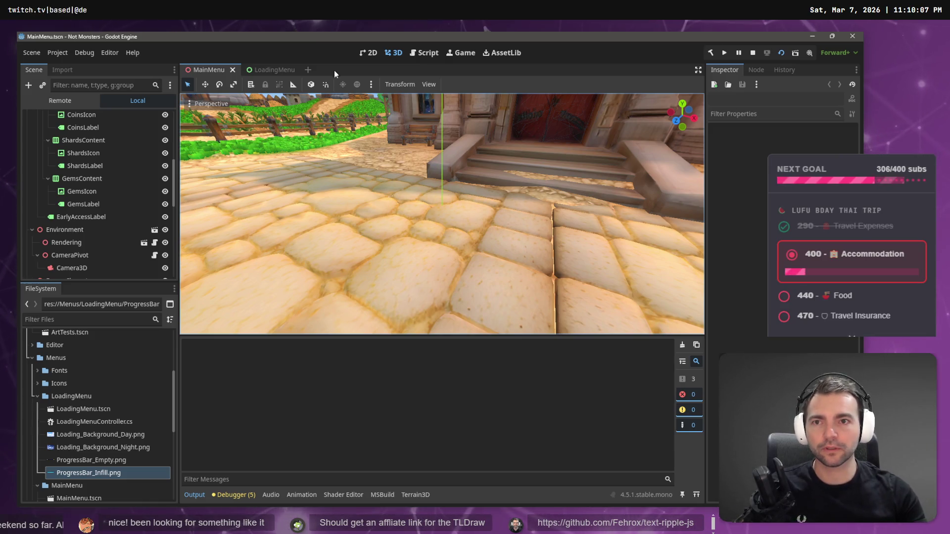
key("F5")
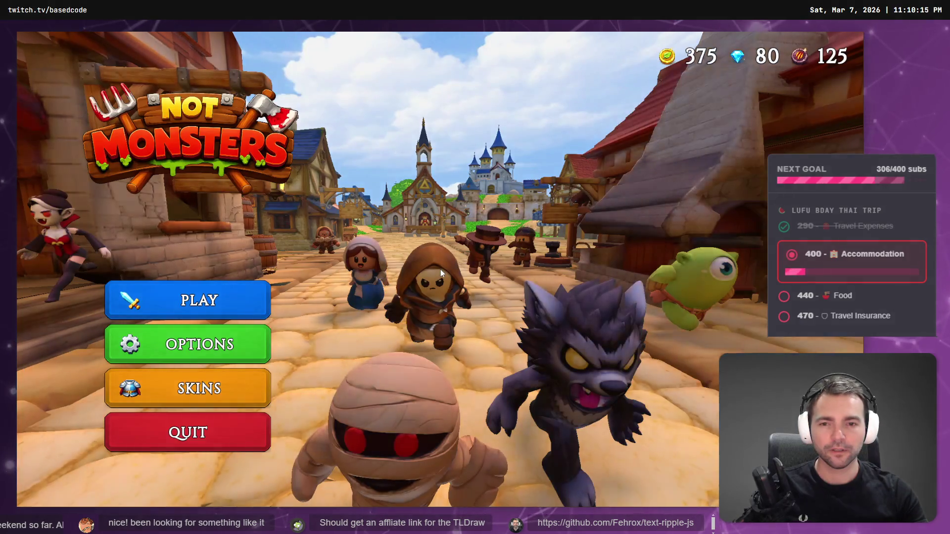
left_click(227, 295)
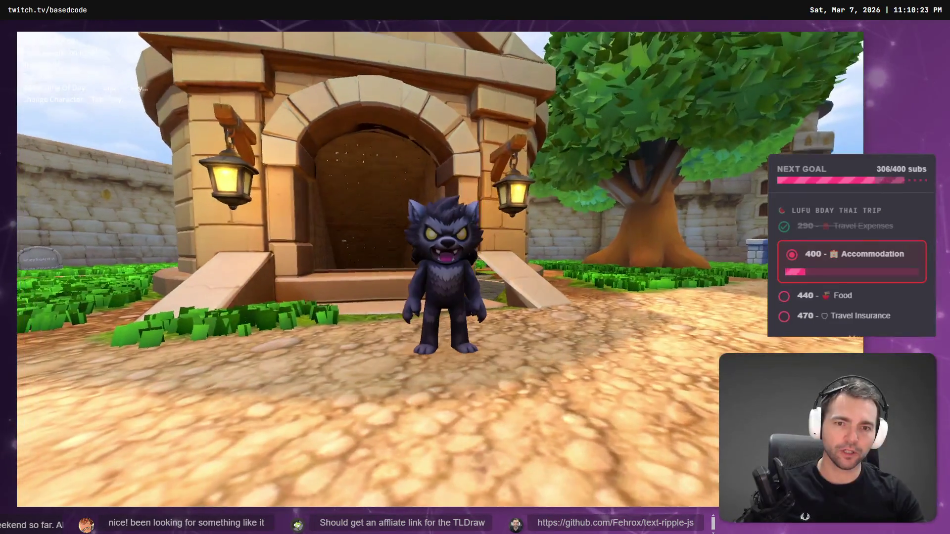
key("alt+F4")
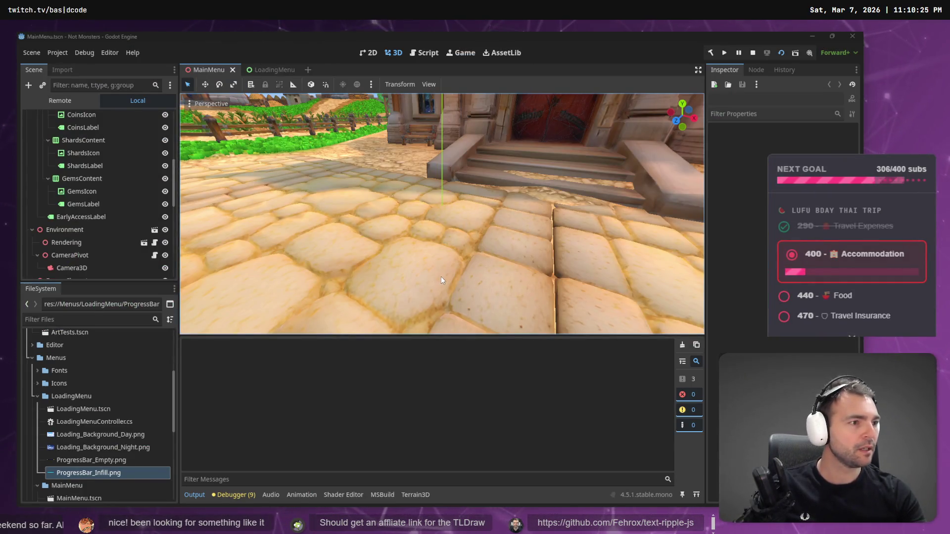
key("alt+Tab")
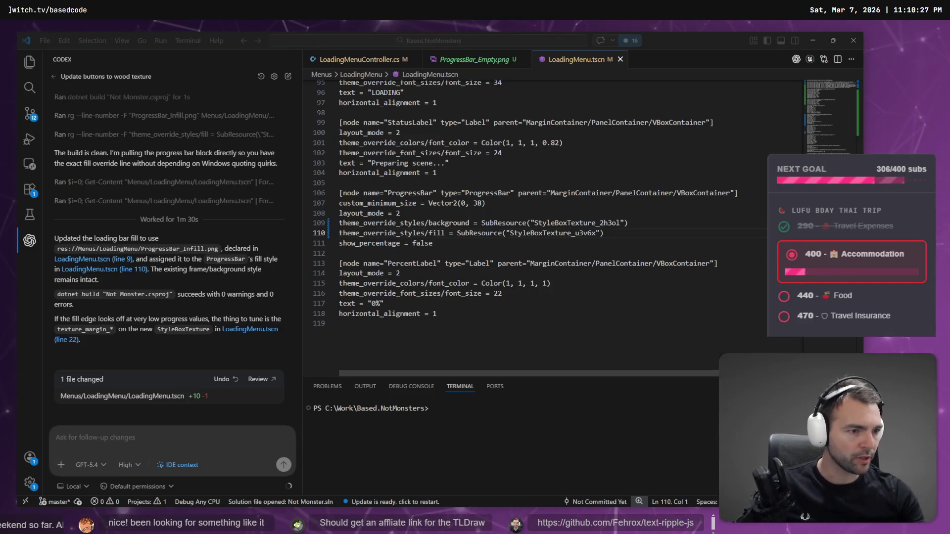
key("alt+Tab")
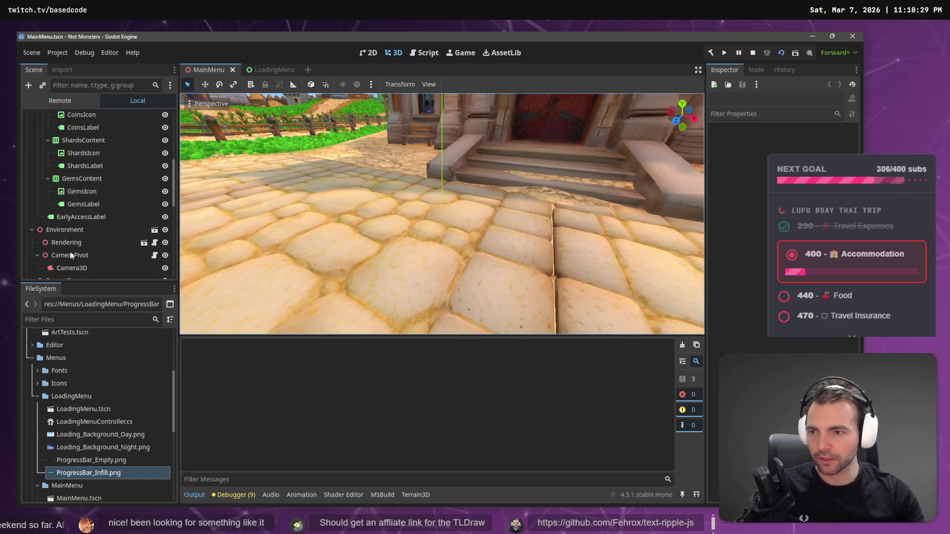
- Inspect the LoadingMenu ProgressBar's Fill style override and texture margins, then return to its Range values
scroll(101, 203, "up", 3)
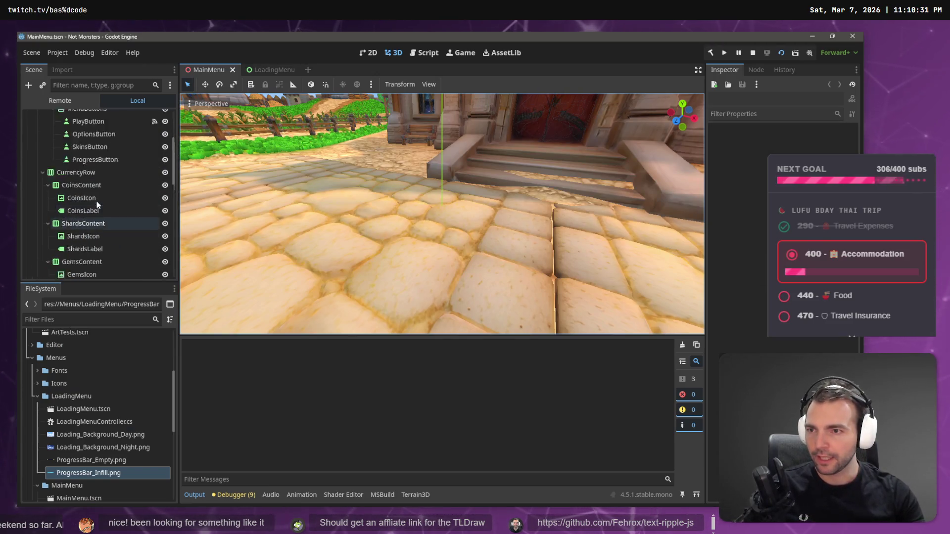
scroll(96, 200, "up", 4)
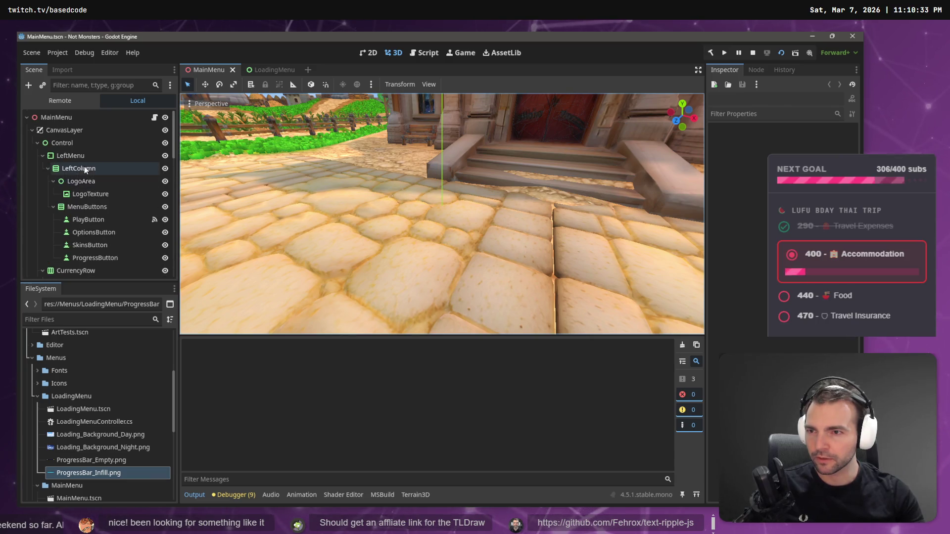
scroll(76, 171, "down", 6)
left_click(262, 70)
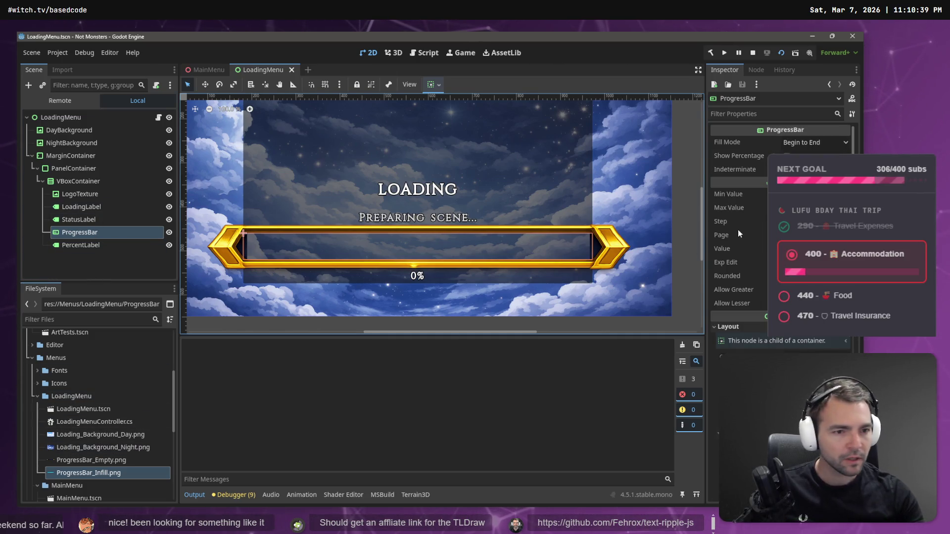
scroll(738, 229, "down", 10)
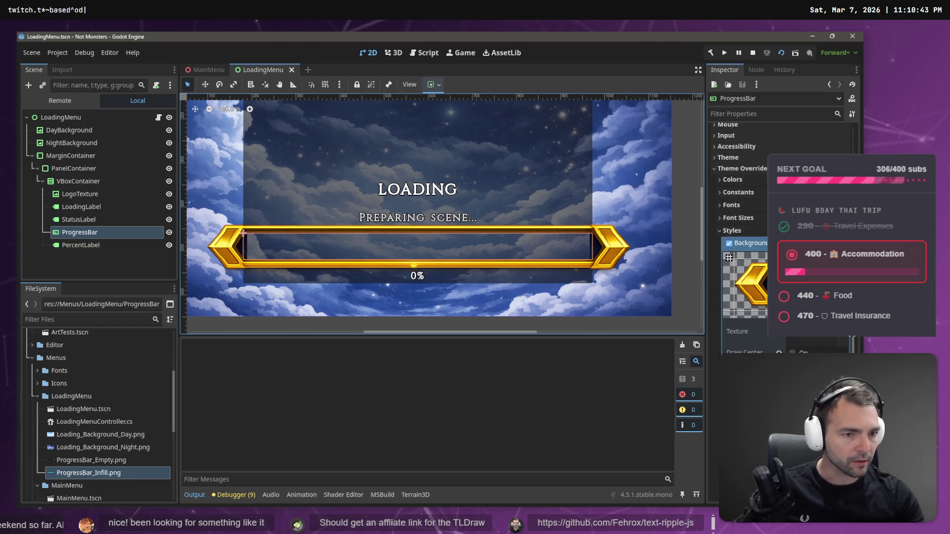
left_click(718, 230)
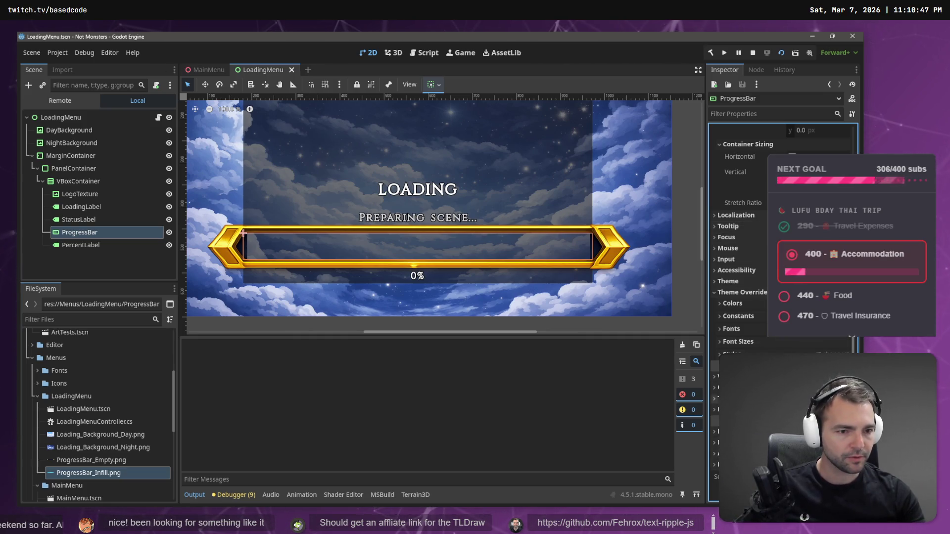
scroll(852, 338, "down", 5)
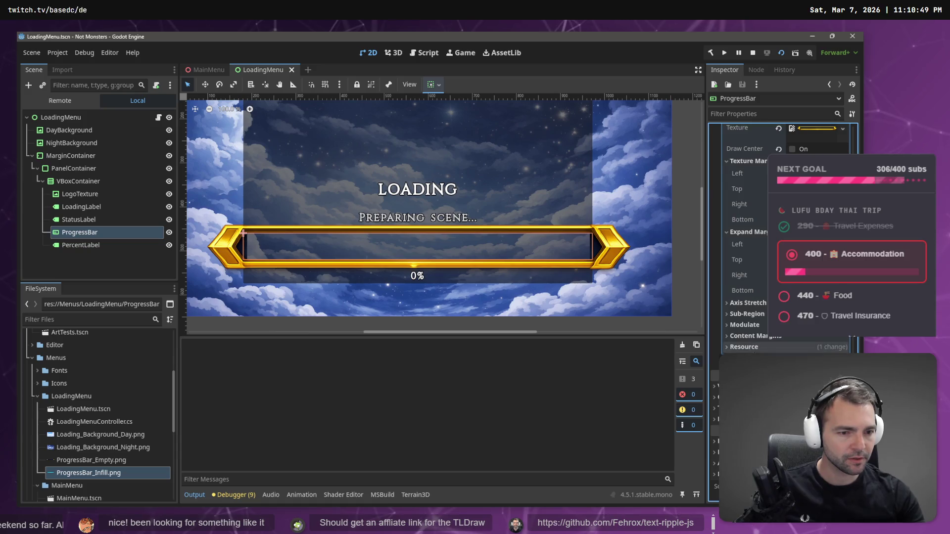
scroll(802, 339, "down", 3)
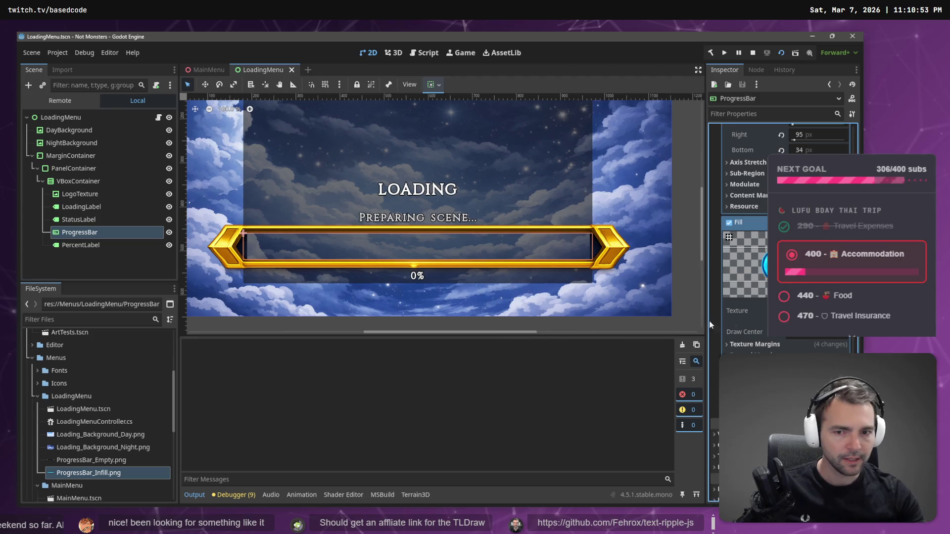
scroll(801, 339, "up", 5)
scroll(781, 238, "up", 4)
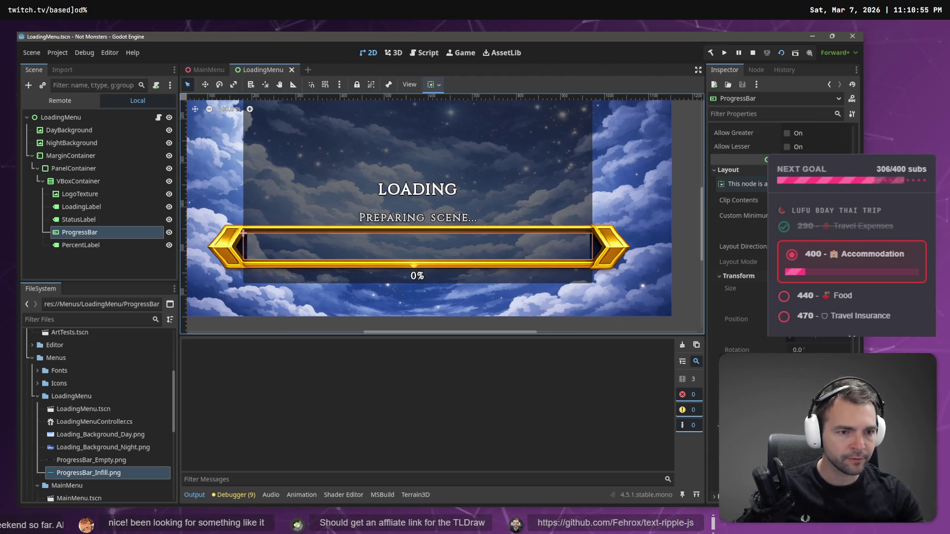
scroll(782, 237, "up", 3)
left_click(782, 194)
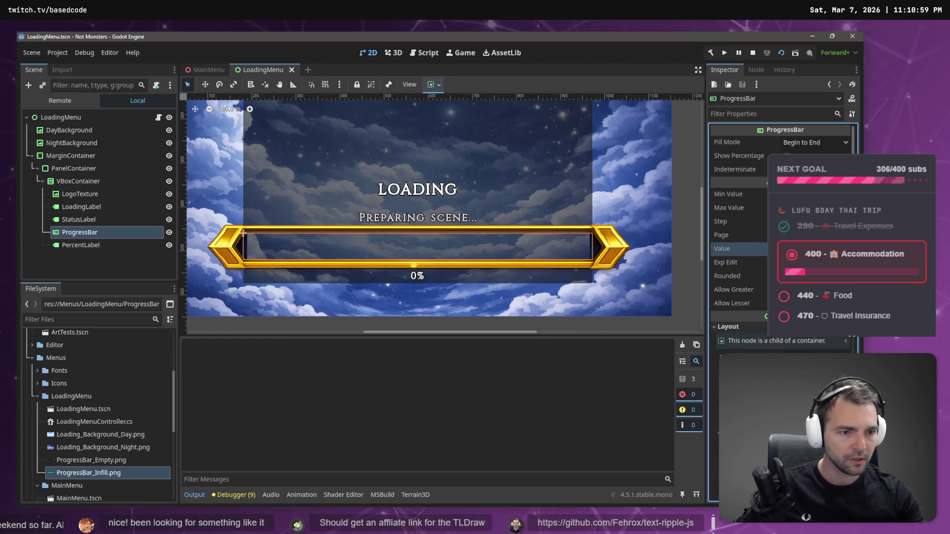
- Collapse the background style's margins and reveal the fill StyleBoxTexture's expand margins
left_click_drag(811, 248, 831, 248)
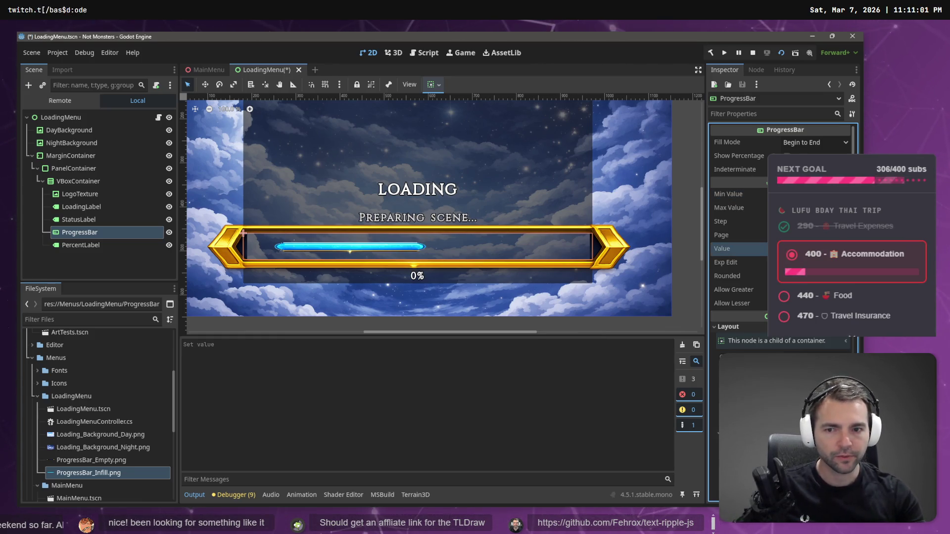
scroll(782, 237, "down", 10)
scroll(782, 237, "down", 4)
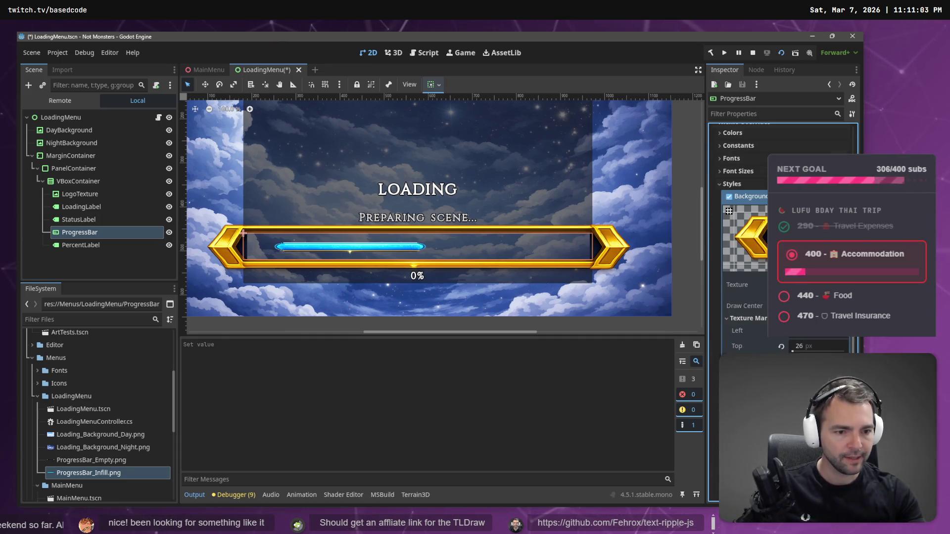
scroll(781, 238, "down", 2)
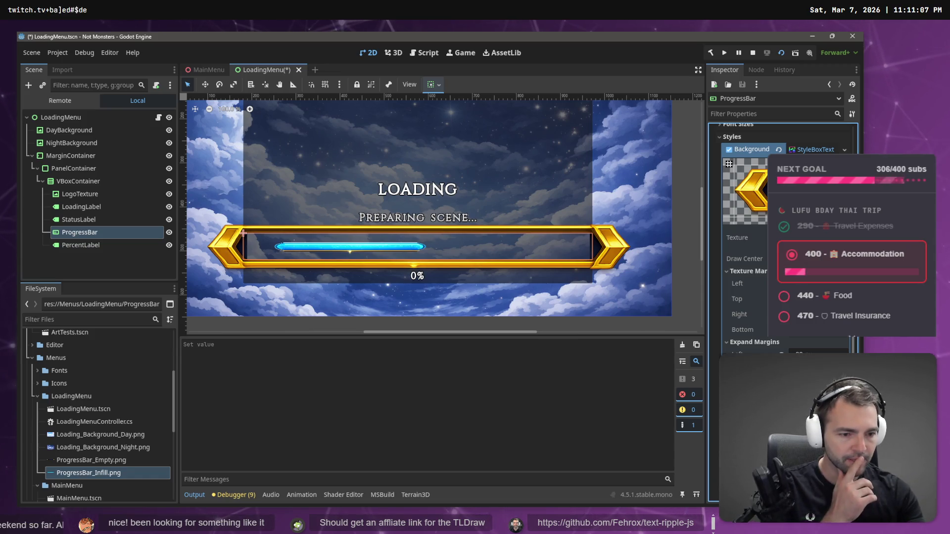
scroll(782, 237, "down", 2)
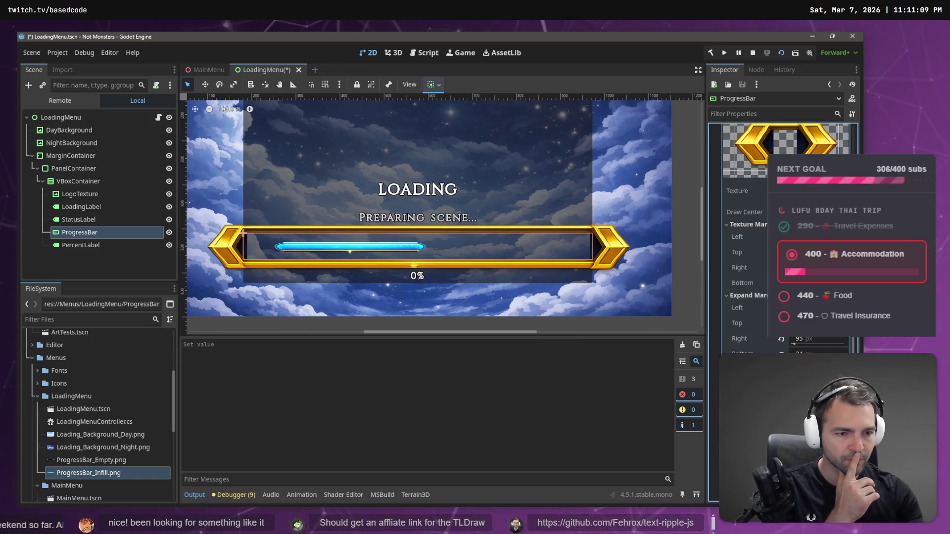
scroll(752, 156, "down", 10)
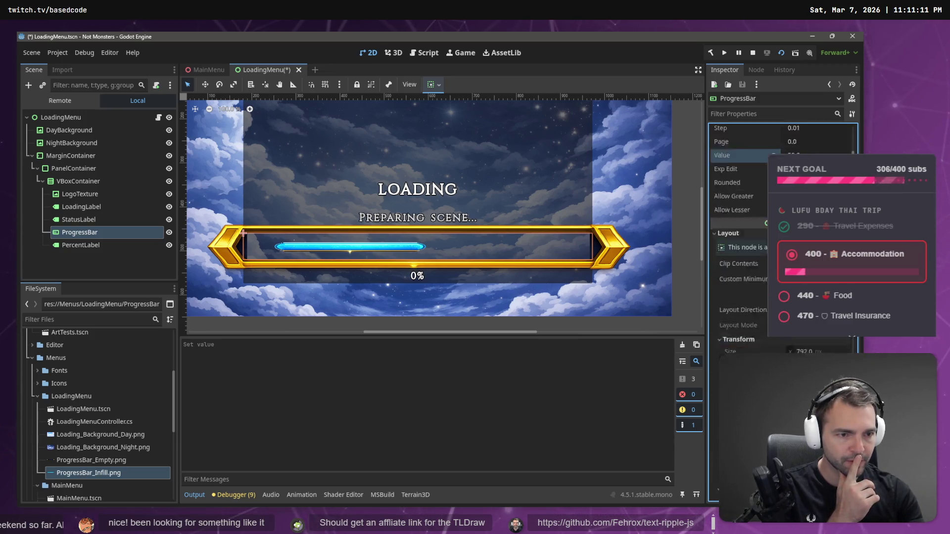
scroll(752, 156, "down", 10)
scroll(742, 223, "up", 20)
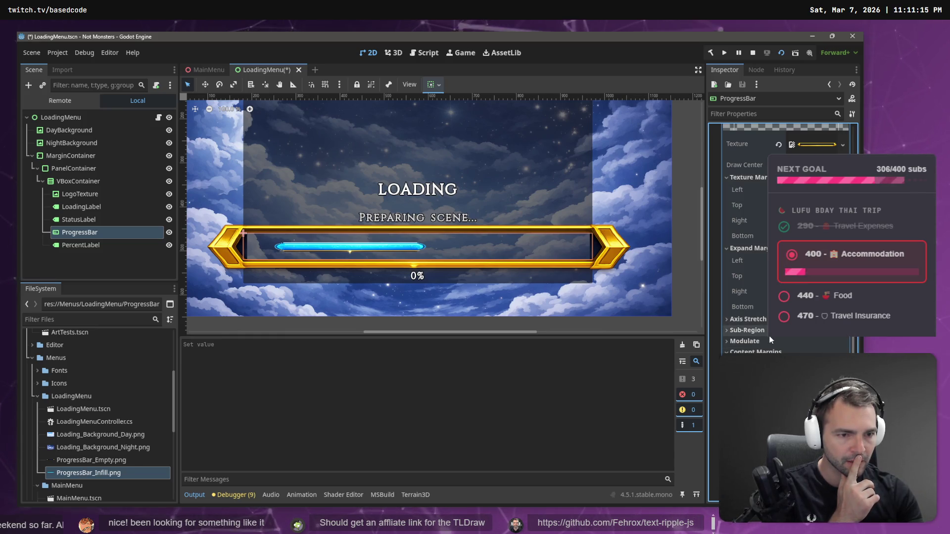
left_click(761, 247)
left_click(759, 240)
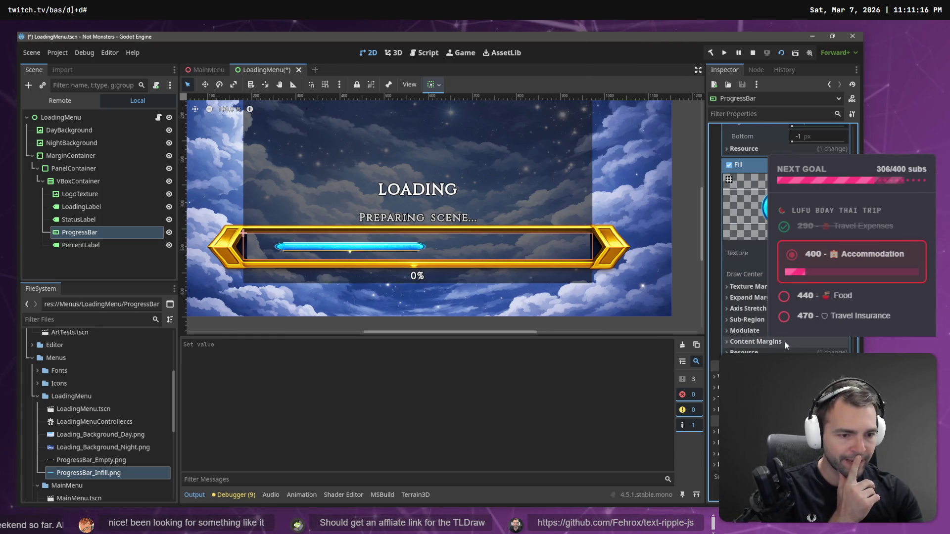
left_click(750, 297)
- Adjust the fill's expand margins: widen left, set right to 86, and enlarge top and bottom
left_click_drag(801, 310, 828, 309)
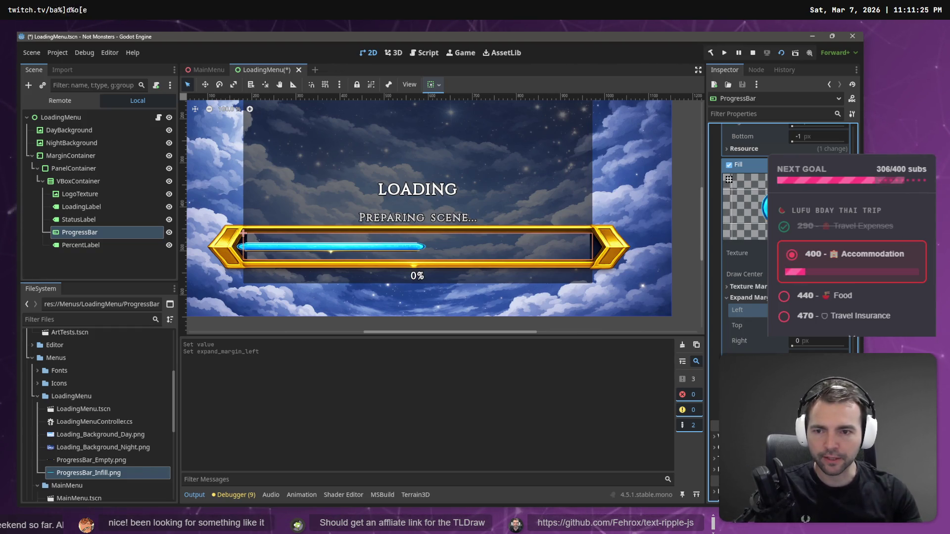
left_click(811, 342)
type("86")
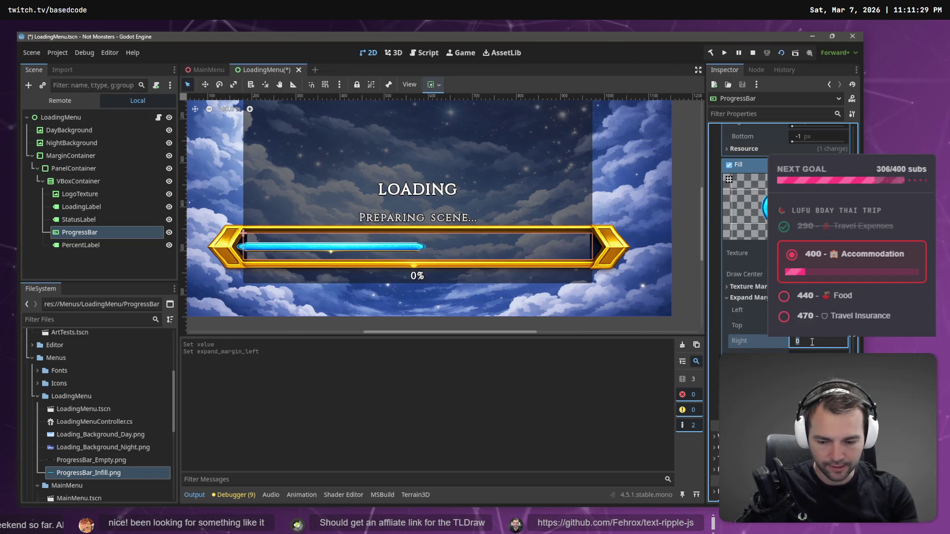
key("Return")
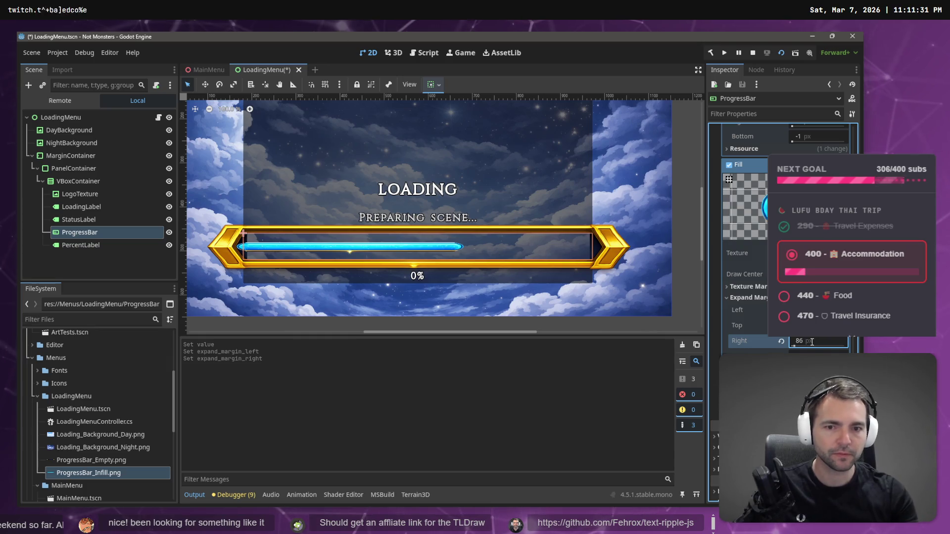
left_click_drag(811, 325, 825, 340)
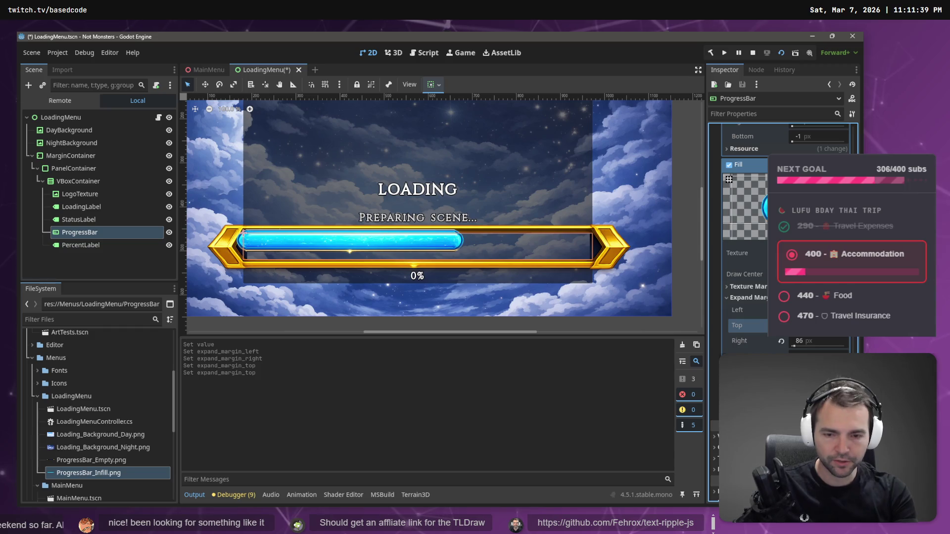
key("ctrl+a")
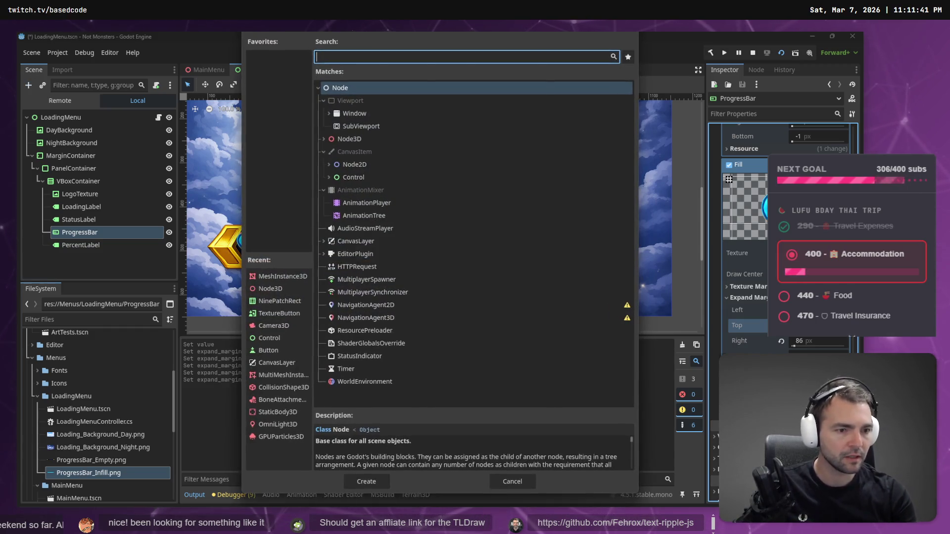
key("Escape")
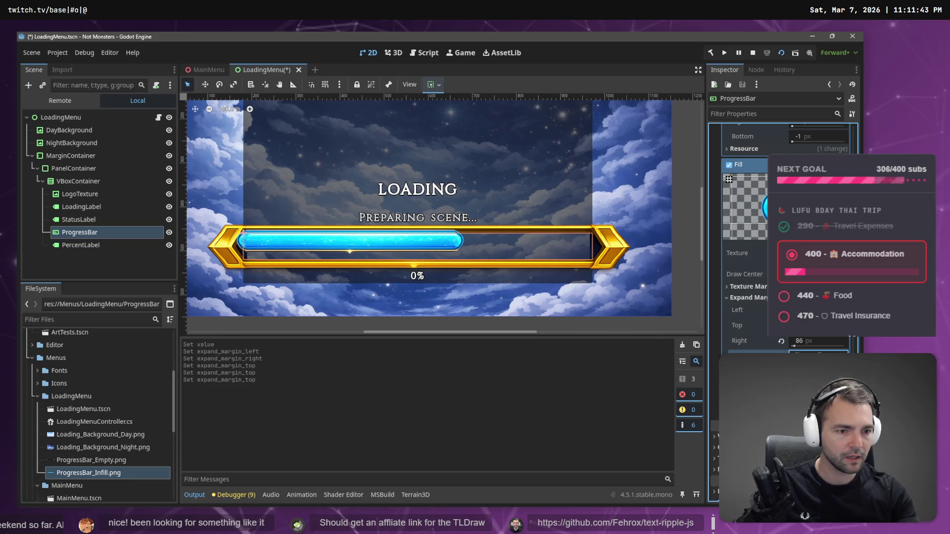
key("Return")
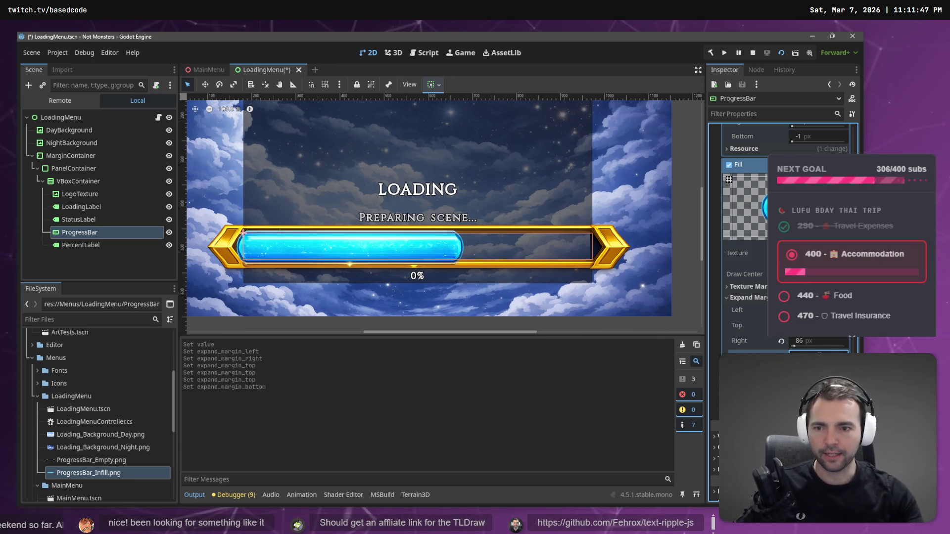
left_click(747, 298)
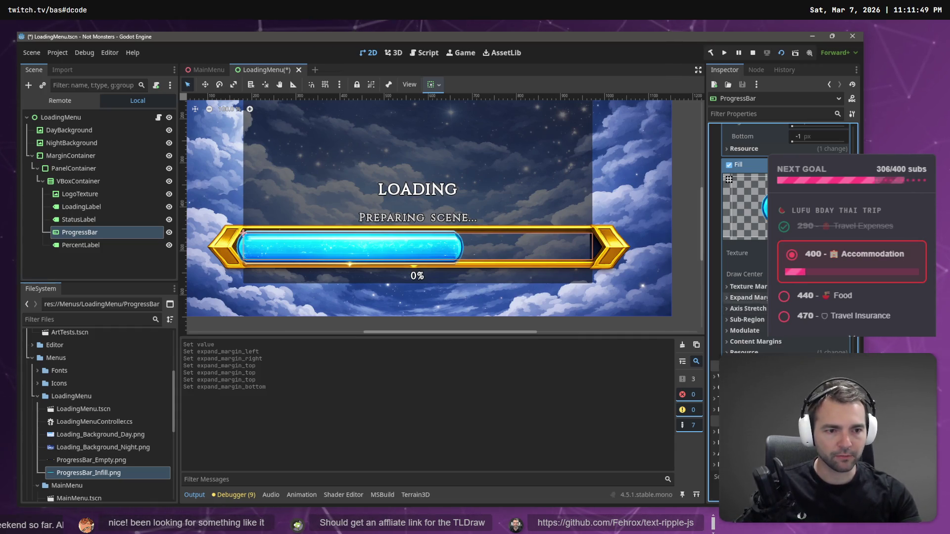
left_click(747, 297)
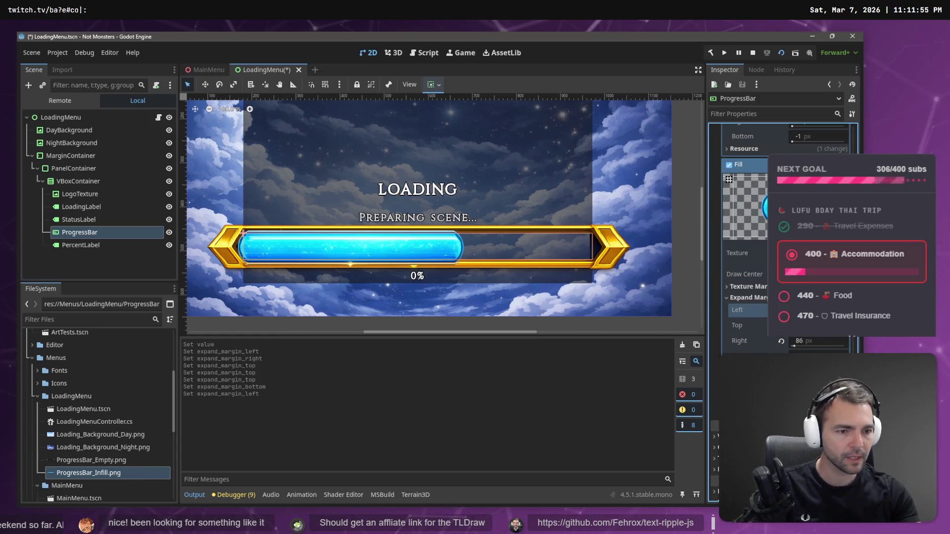
left_click(817, 341)
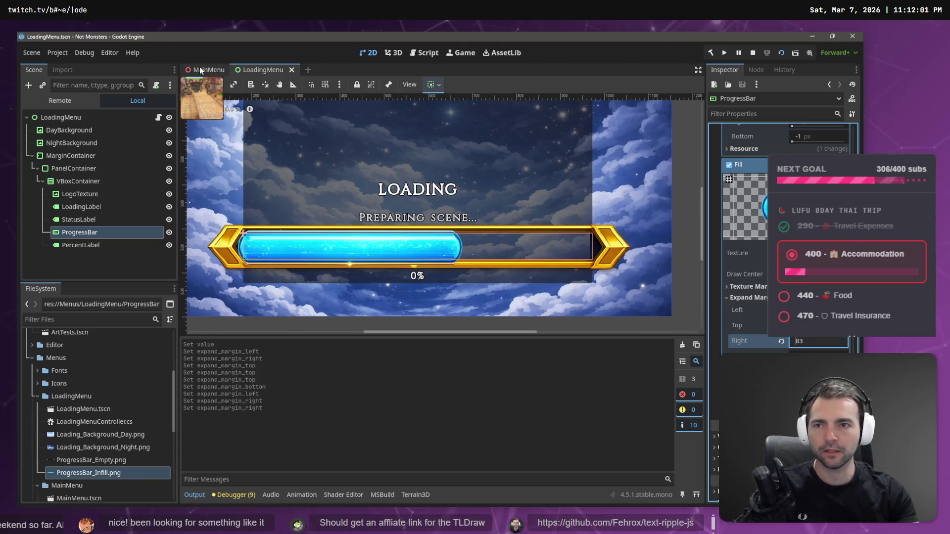
left_click(240, 69)
- Run the game, press PLAY to watch the loading bar fill, then stop it with F8
key("F5")
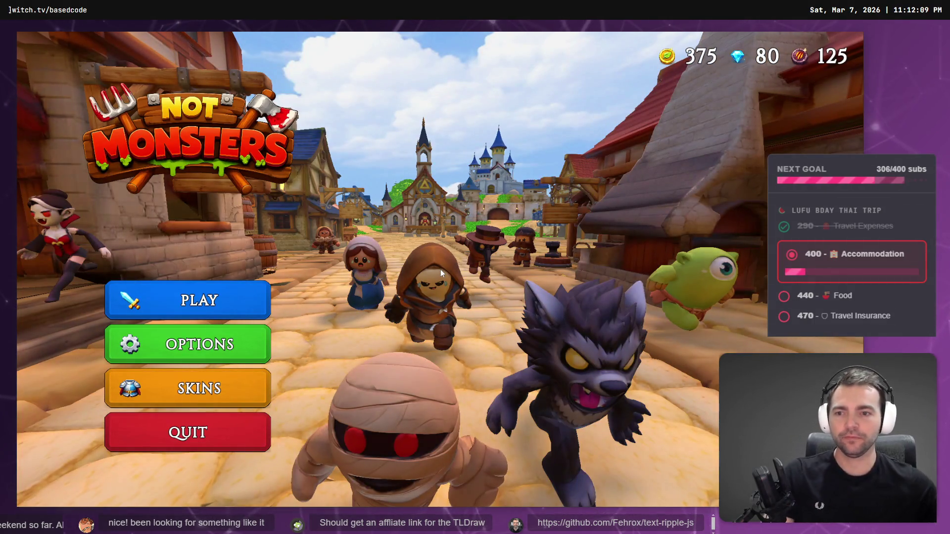
left_click(262, 302)
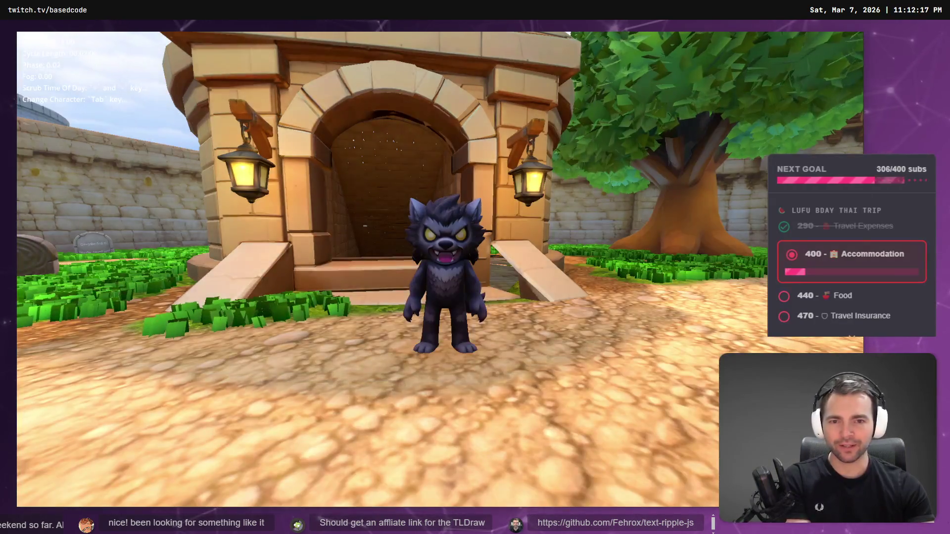
key("F8")
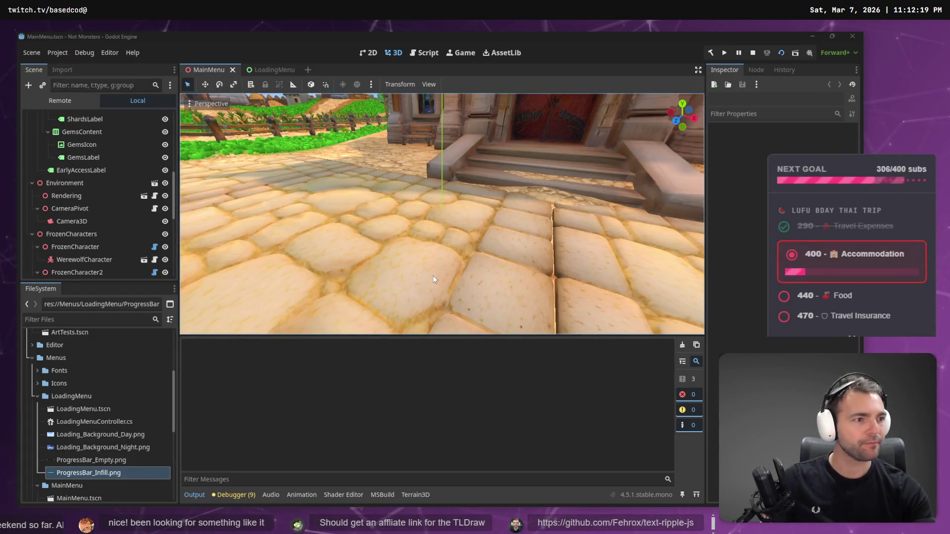
- Drag the LoadingMenu ProgressBar's Value down to 0 so the gold bar shows empty
key("alt+Tab")
key("alt+Tab")
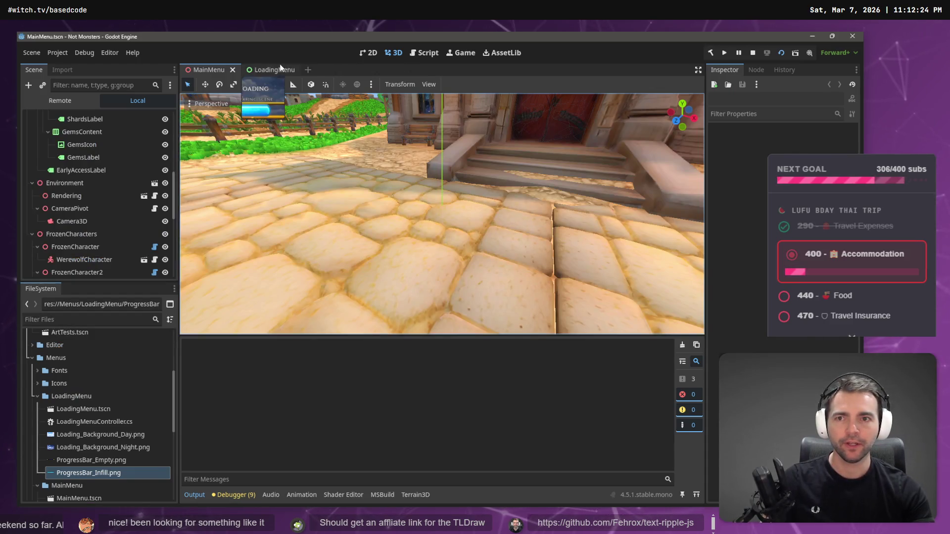
left_click(262, 70)
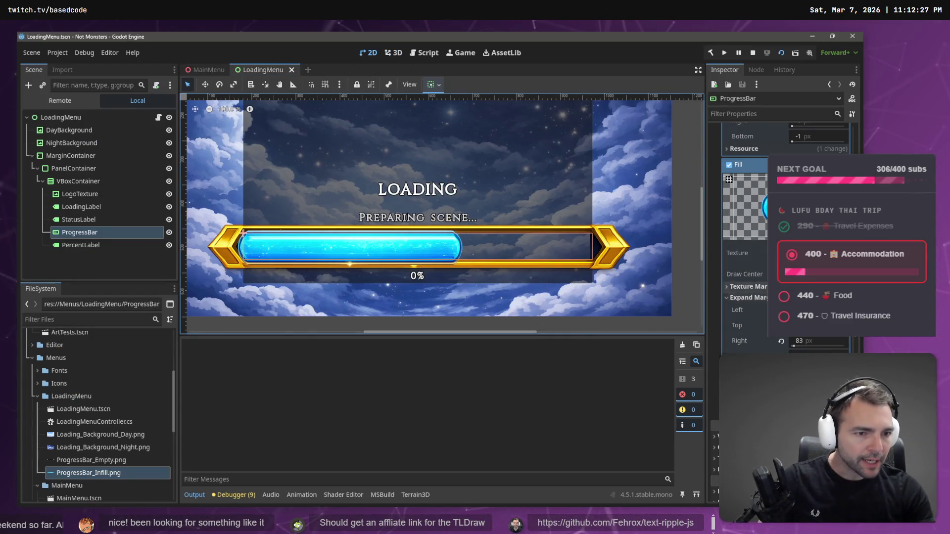
scroll(779, 237, "up", 5)
scroll(779, 237, "up", 5)
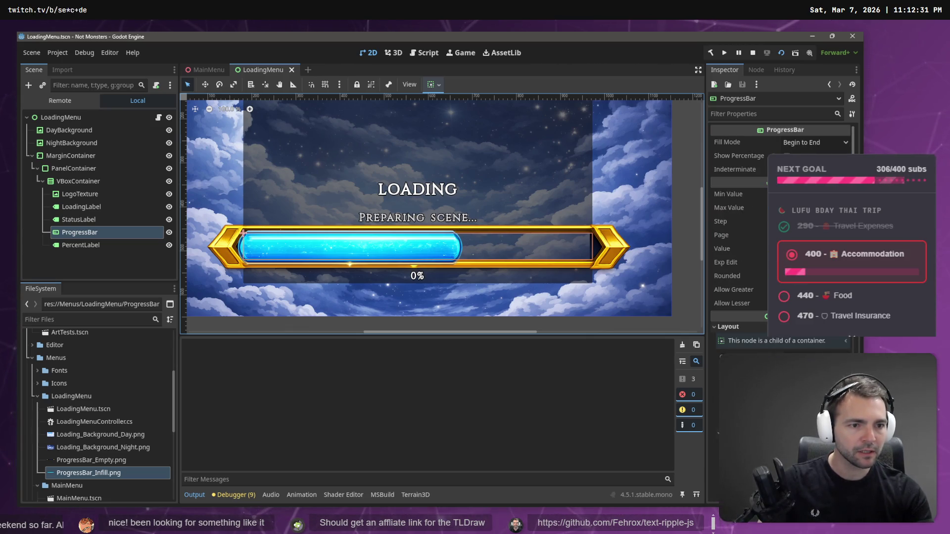
left_click(722, 248)
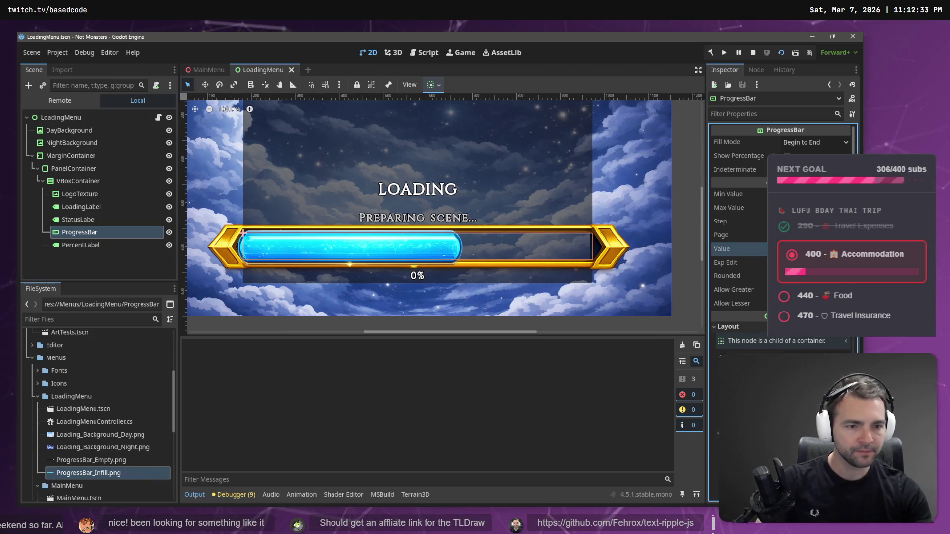
left_click_drag(816, 248, 772, 249)
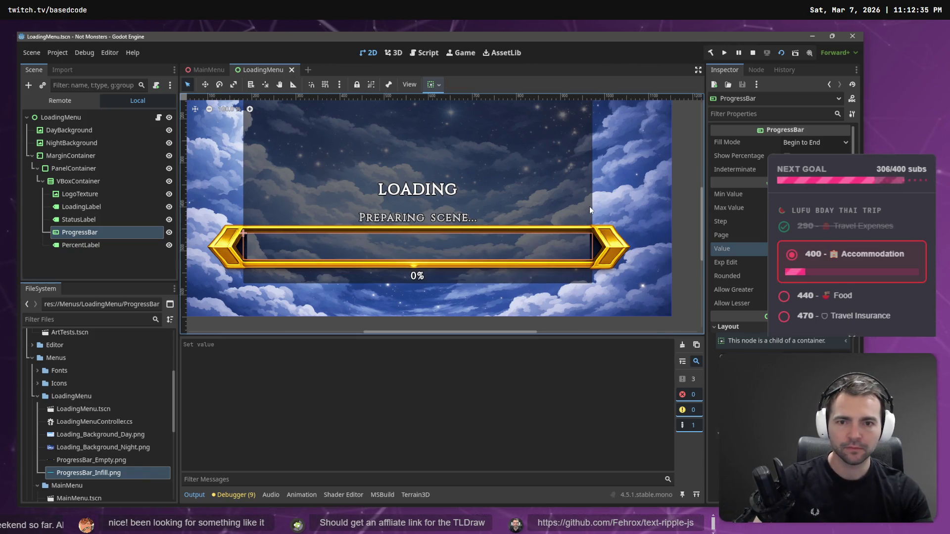
left_click(93, 207)
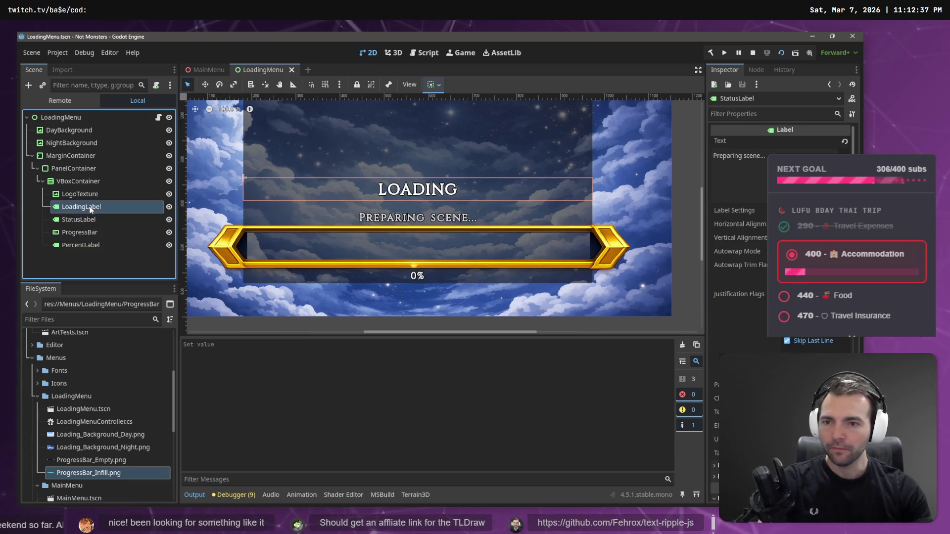
- Set LogoTexture's horizontal container sizing to Fill so the logo appears above LOADING
left_click(84, 181)
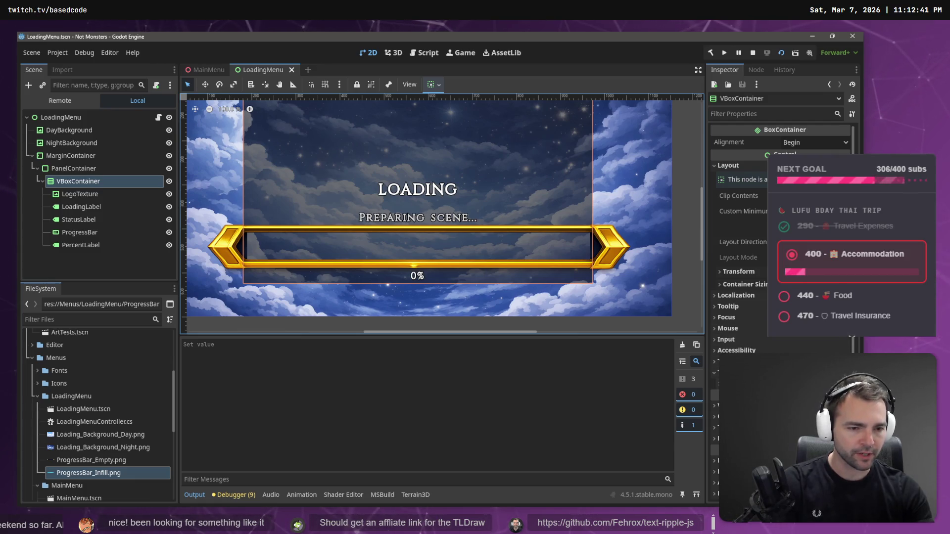
left_click(852, 337)
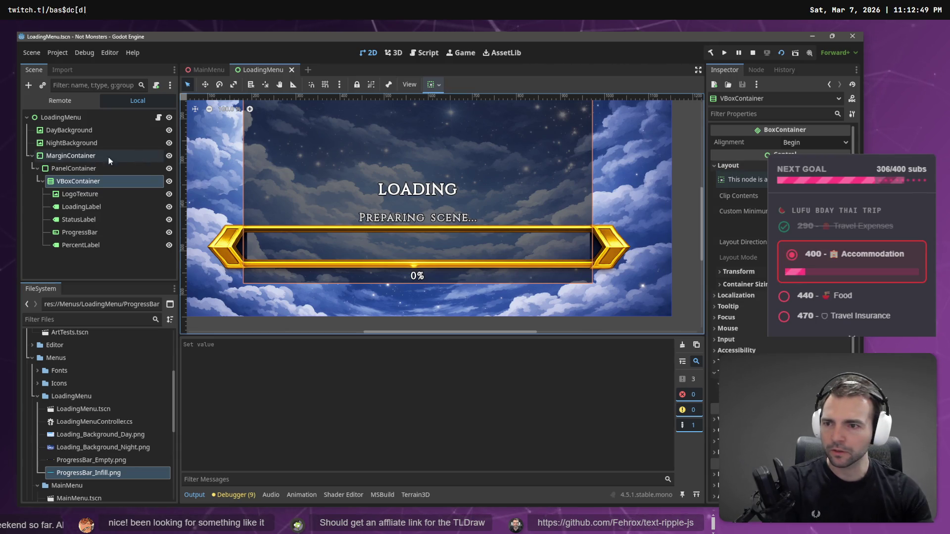
left_click(71, 195)
scroll(280, 226, "right", 1)
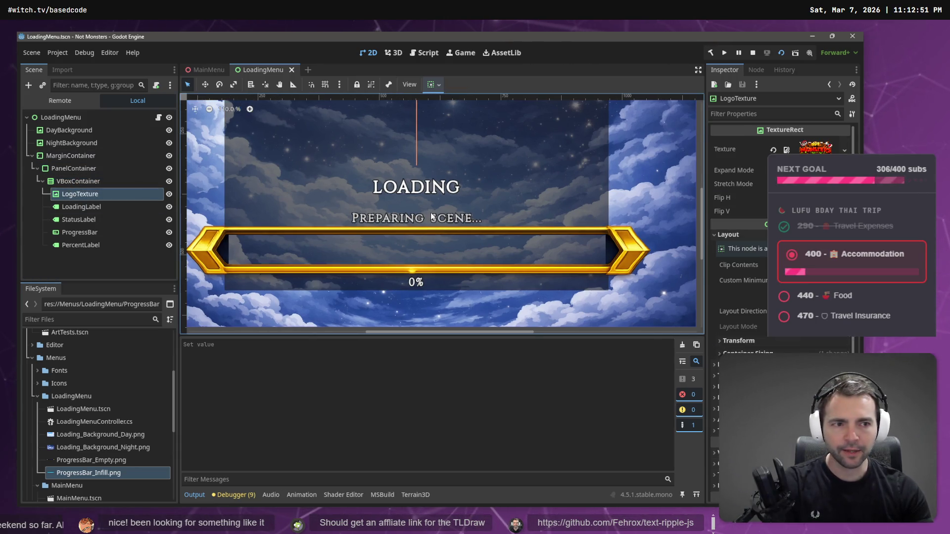
scroll(471, 191, "down", 1)
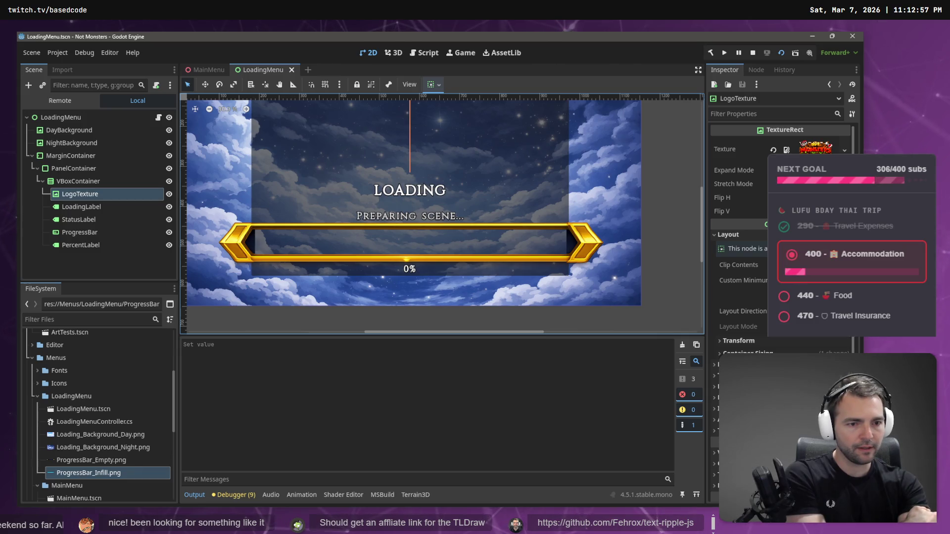
left_click(430, 84)
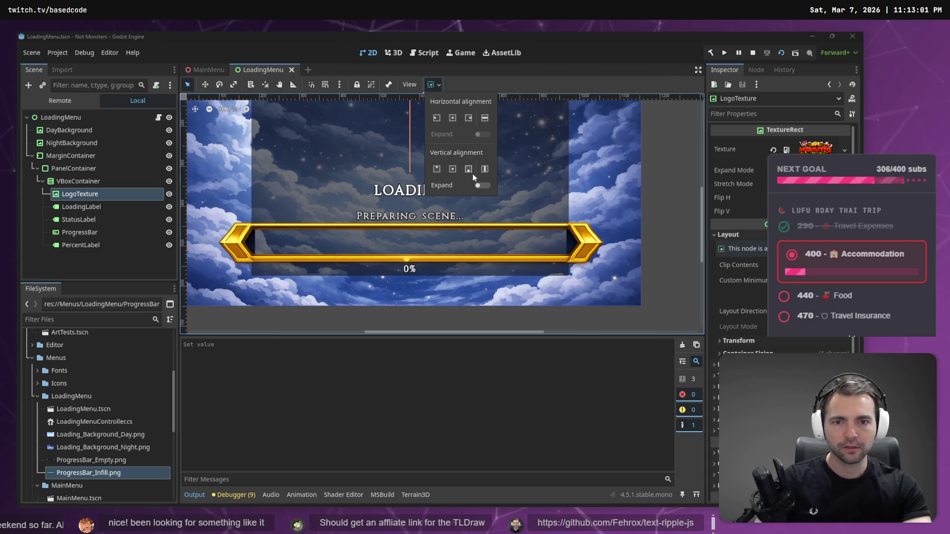
left_click(485, 117)
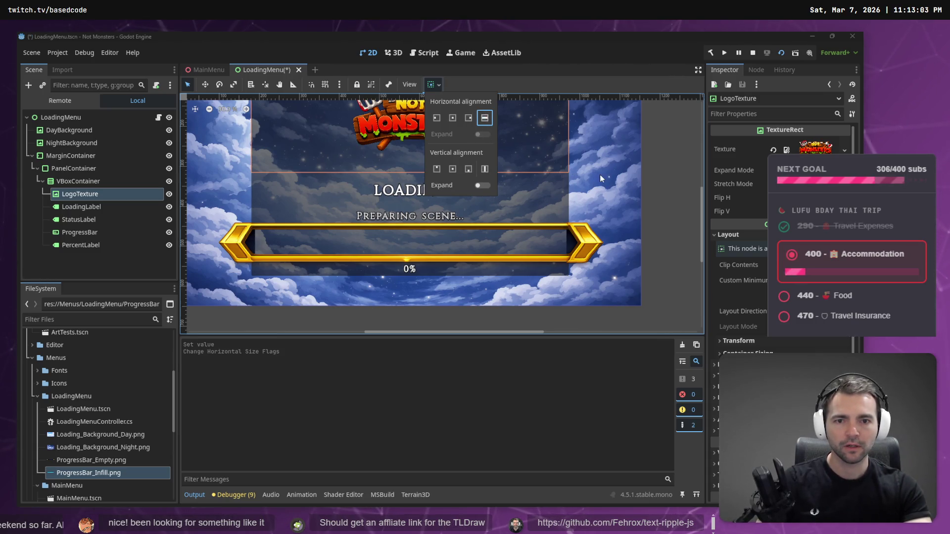
left_click(685, 167)
scroll(549, 158, "down", 1)
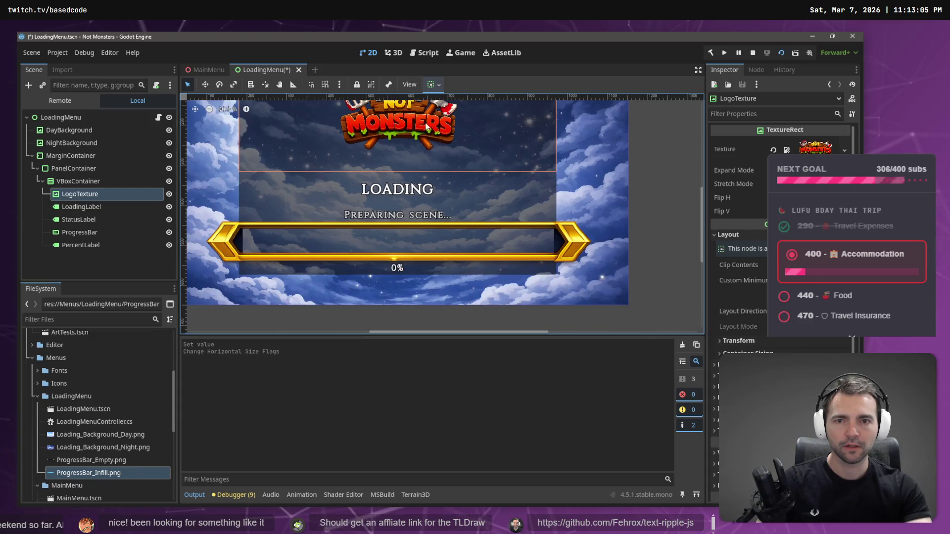
scroll(437, 195, "down", 1)
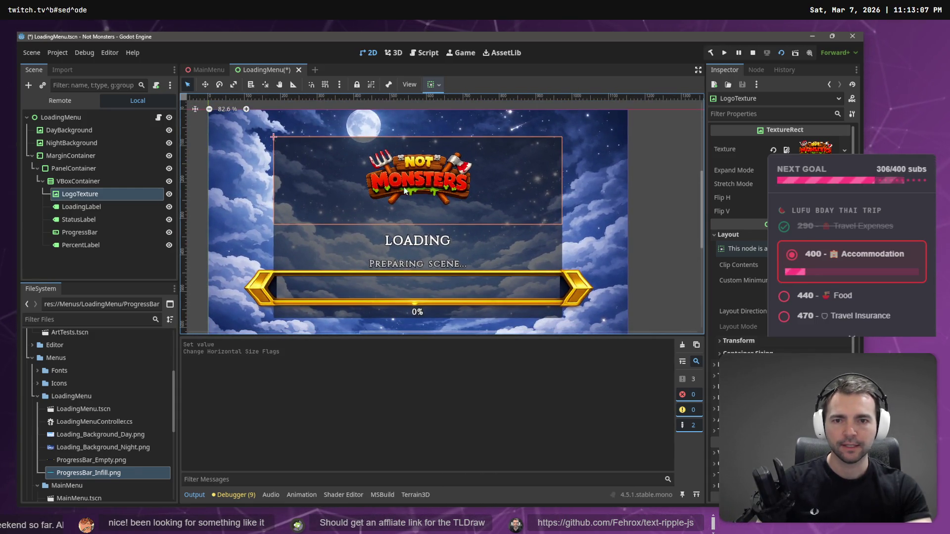
left_click(84, 182)
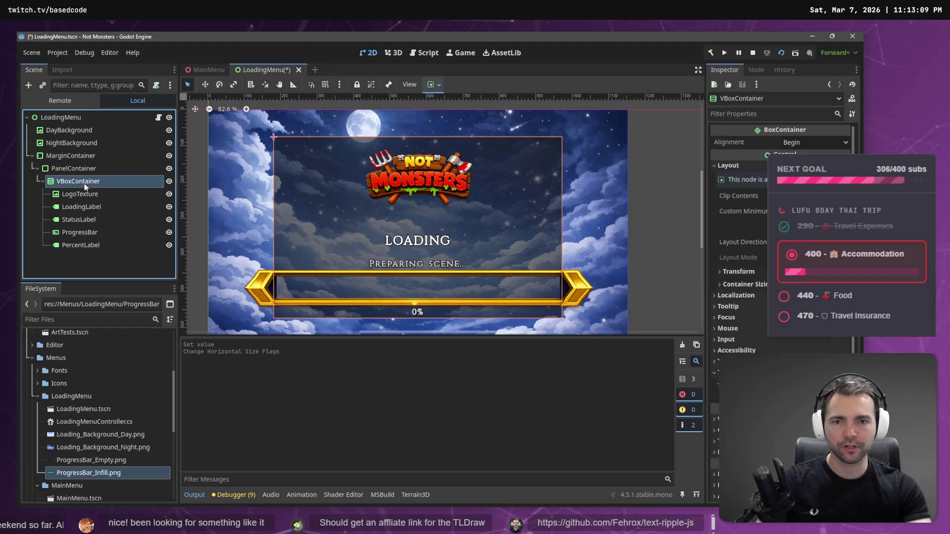
scroll(729, 299, "down", 1)
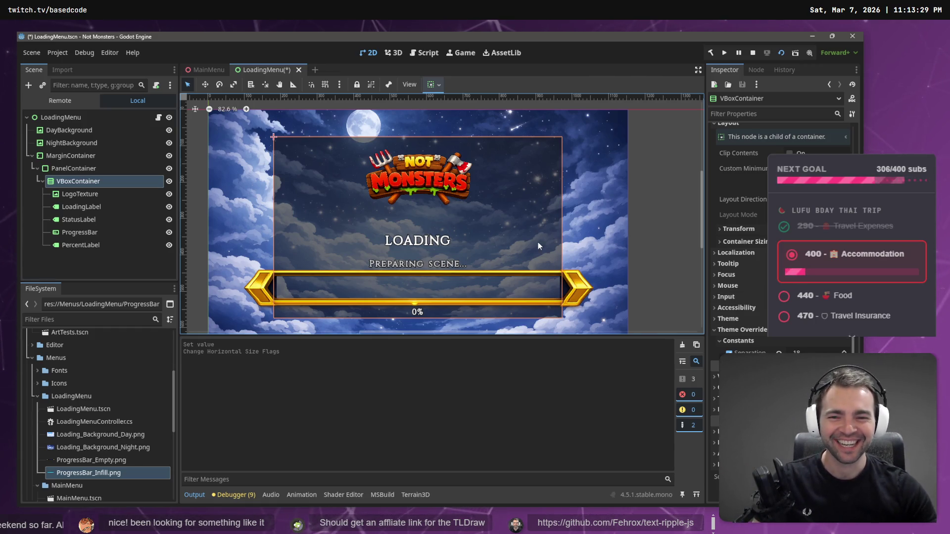
- Select PanelContainer and expand its Theme Overrides to view the Panel stylebox
left_click(89, 193)
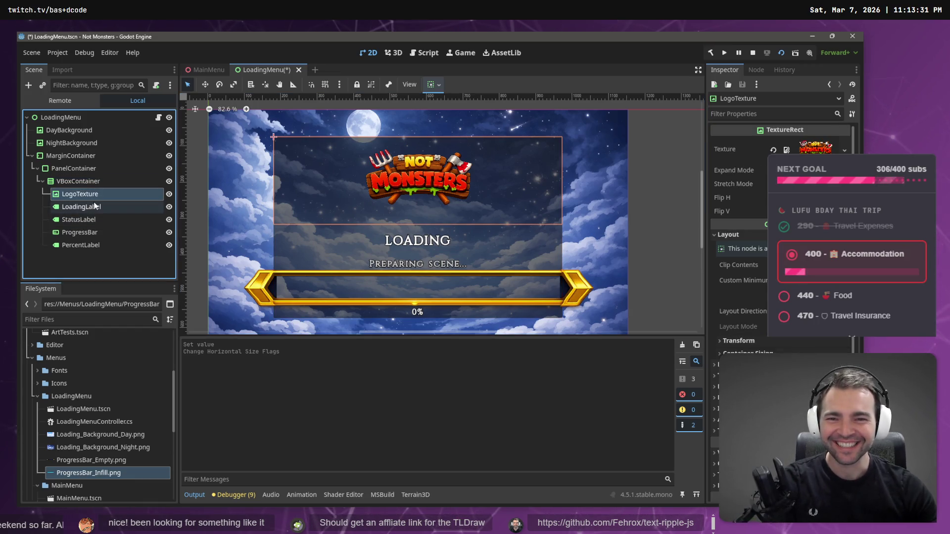
left_click(68, 179)
left_click(70, 169)
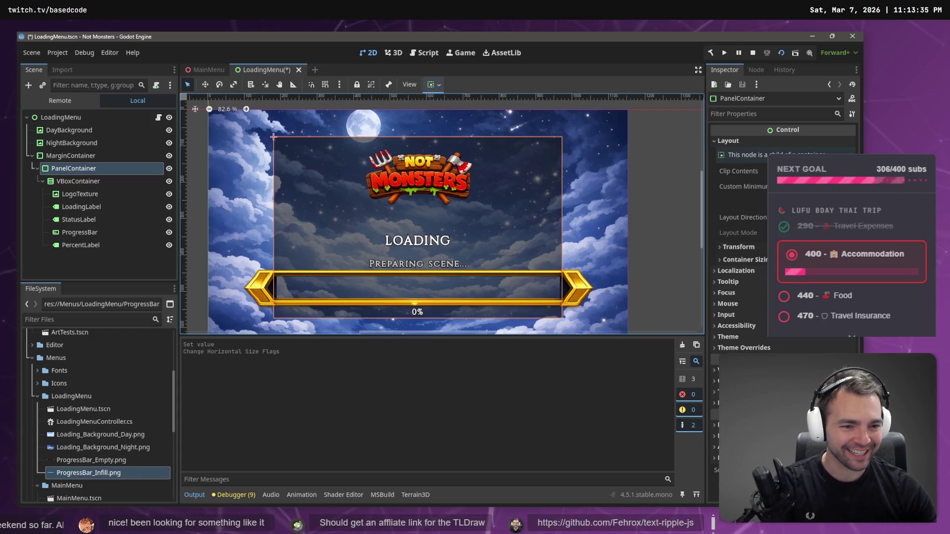
left_click(737, 349)
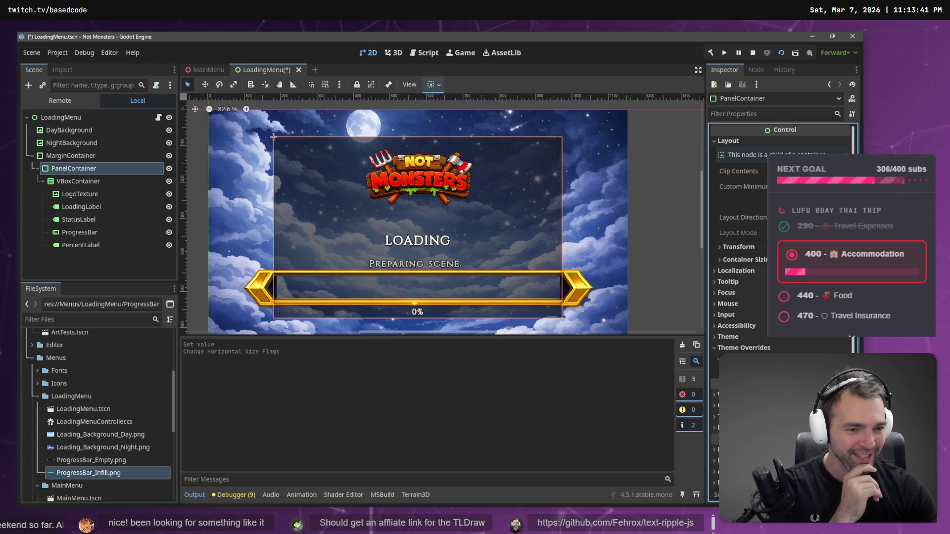
scroll(764, 342, "down", 2)
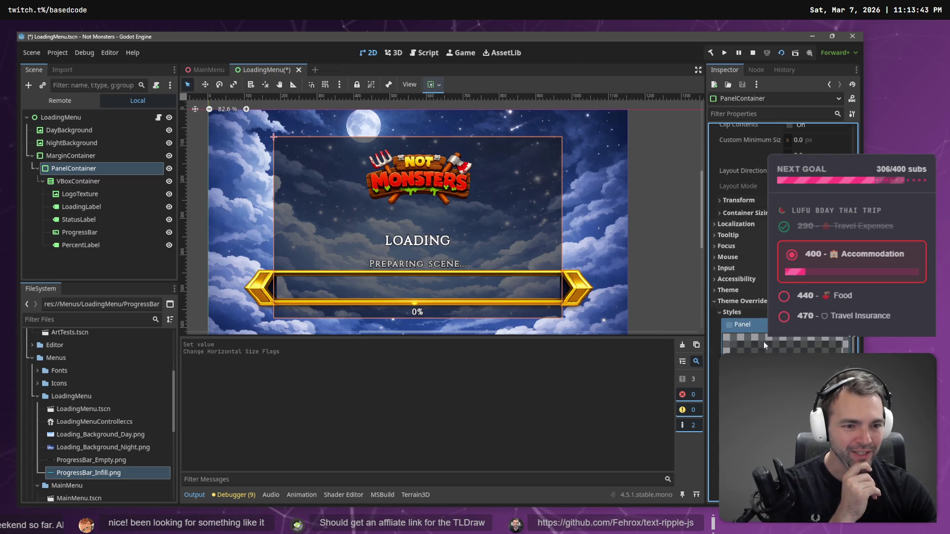
scroll(784, 338, "down", 2)
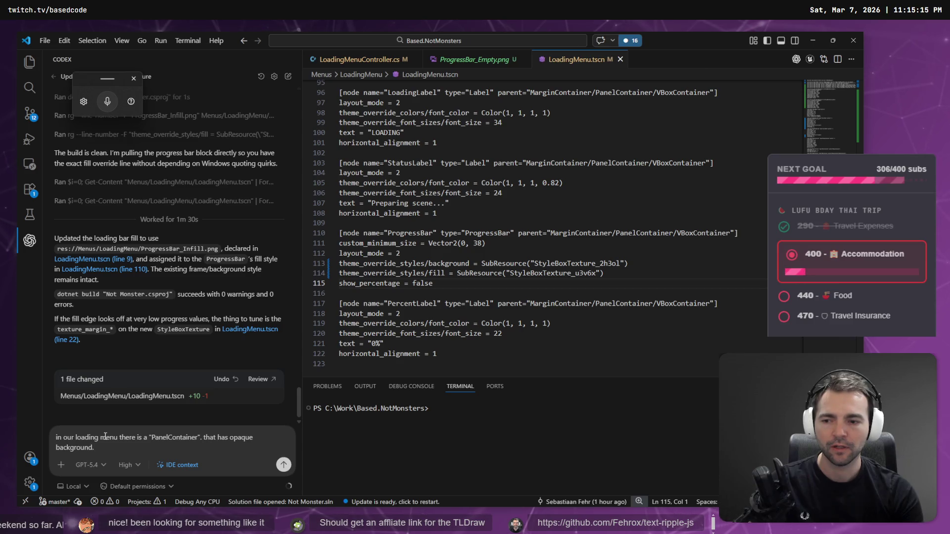
- Dictate a Codex request to remove PanelContainer's opaque background, then return to Godot
key("super+h")
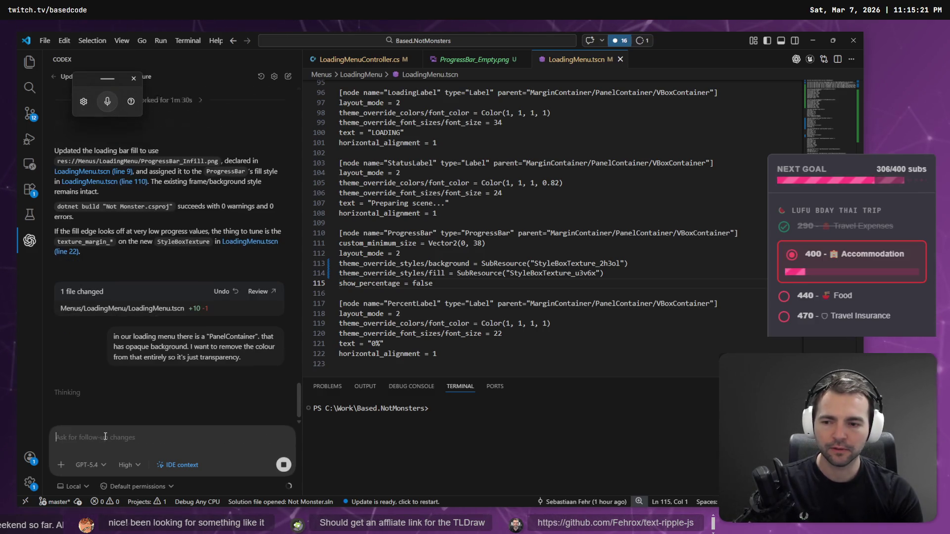
key("alt+Tab")
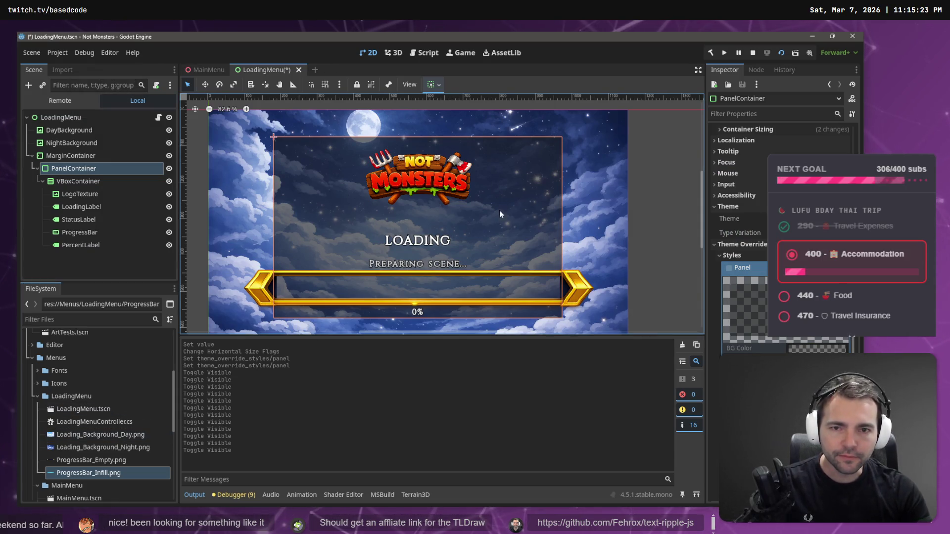
- Deselect the PanelContainer and save the LoadingMenu scene before checking the assistant's reply
scroll(447, 226, "down", 4)
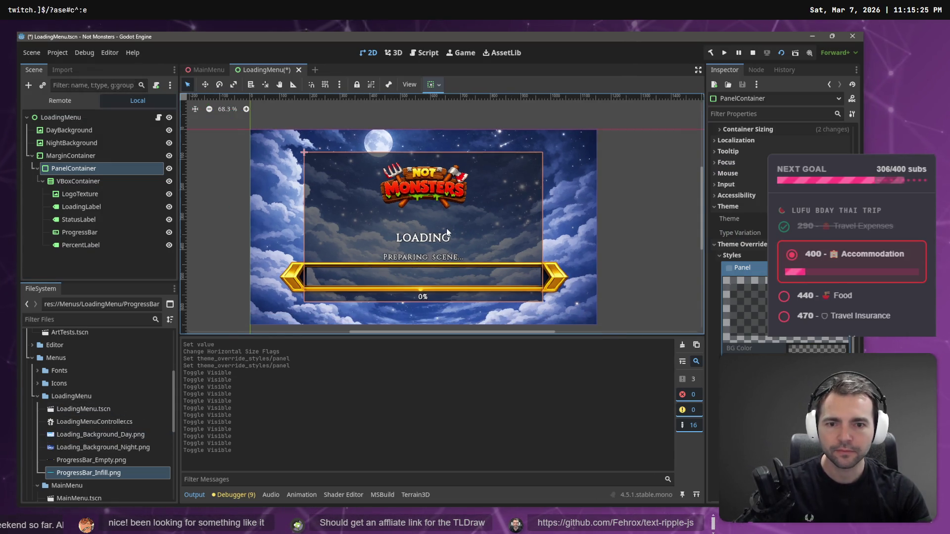
scroll(448, 228, "down", 1)
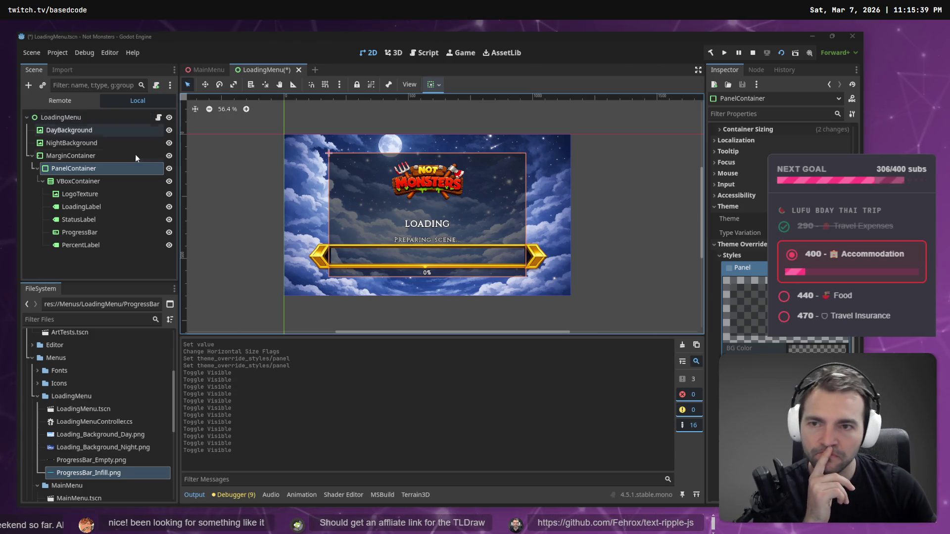
left_click(225, 198)
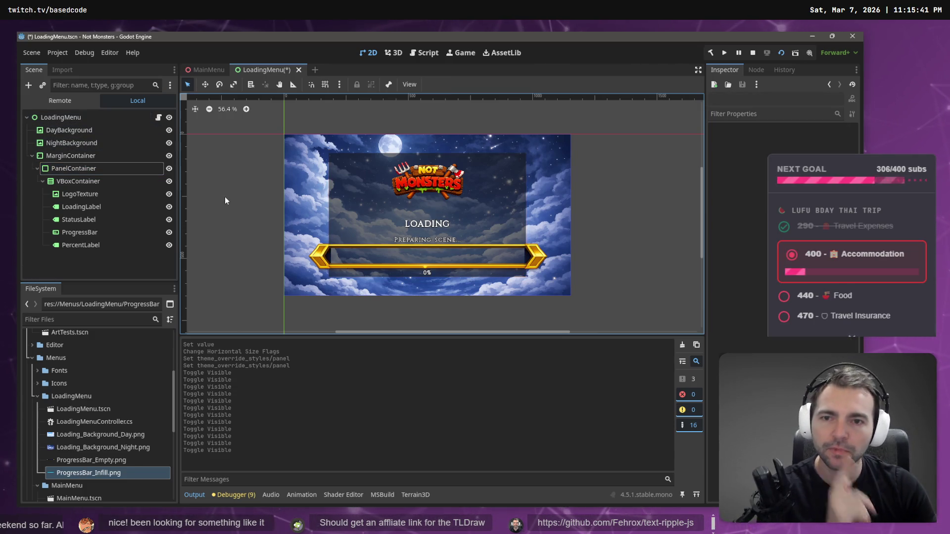
key("ctrl+s")
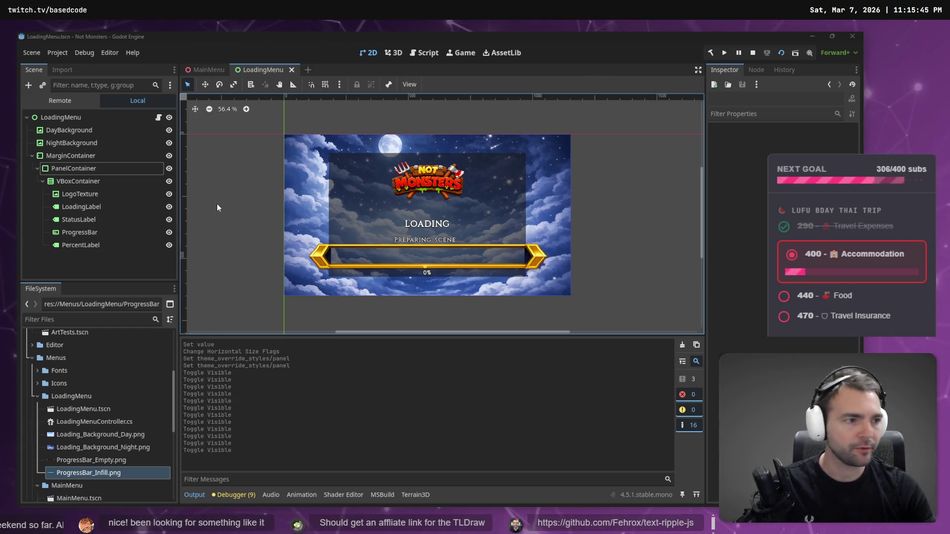
key("alt+Tab")
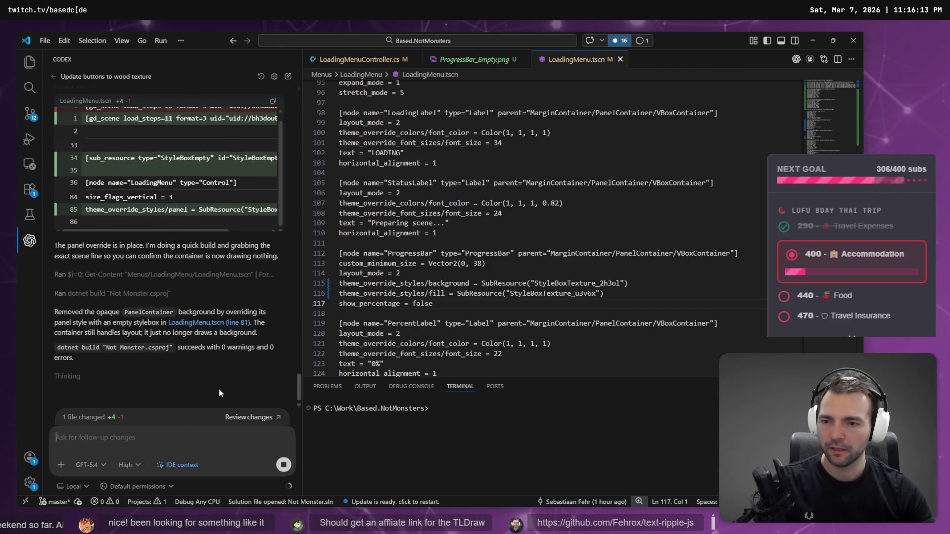
- Reload the LoadingMenu scene changed on disk and run the project
key("alt+Tab")
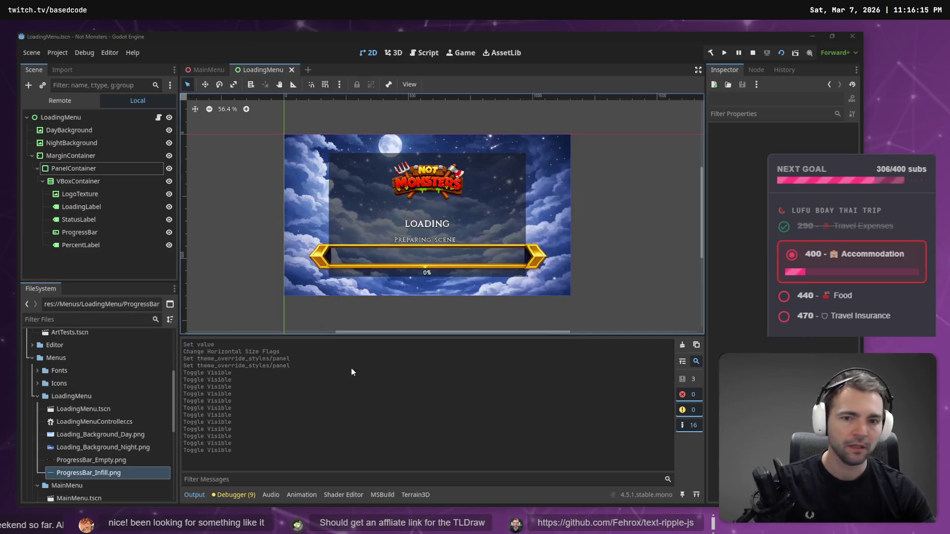
left_click(456, 329)
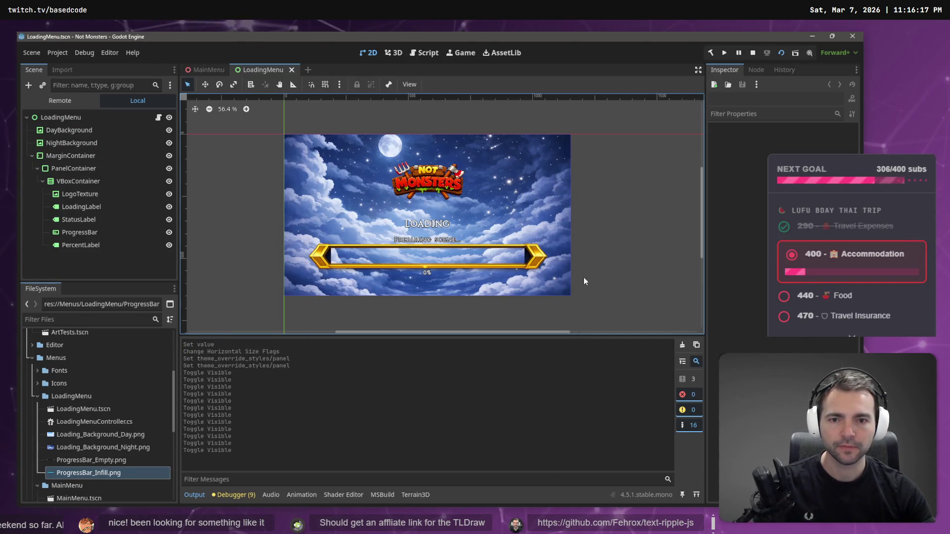
key("F5")
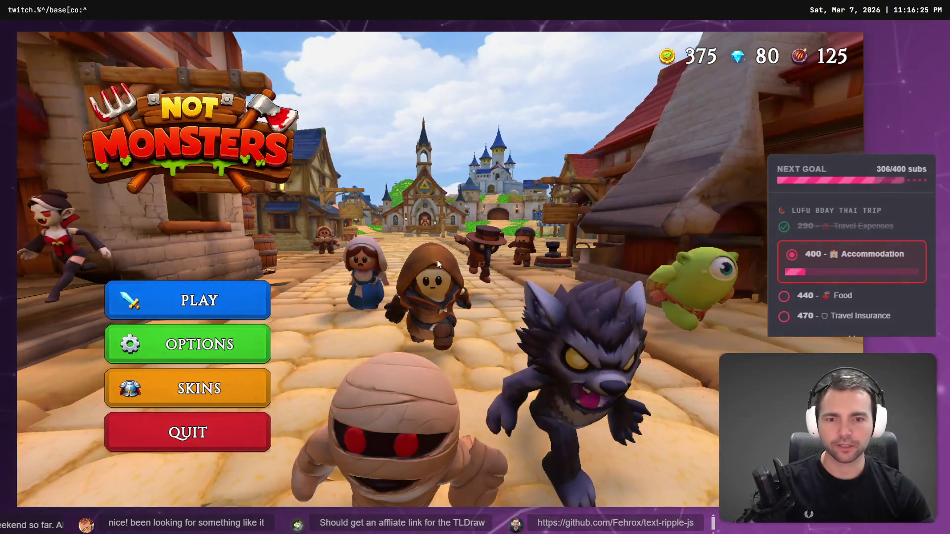
- Start play to watch the loading screen reach 50%, then stop the game
left_click(197, 293)
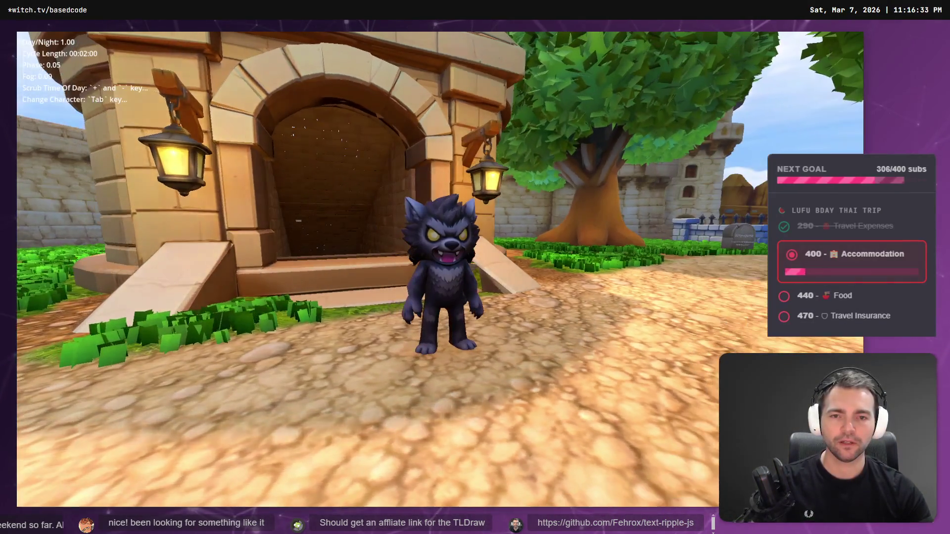
key("F8")
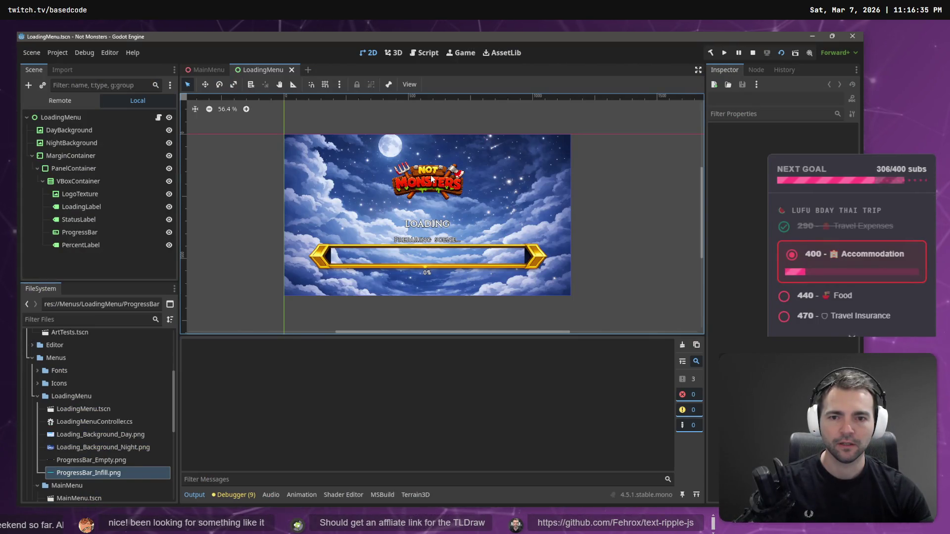
scroll(505, 210, "right", 2)
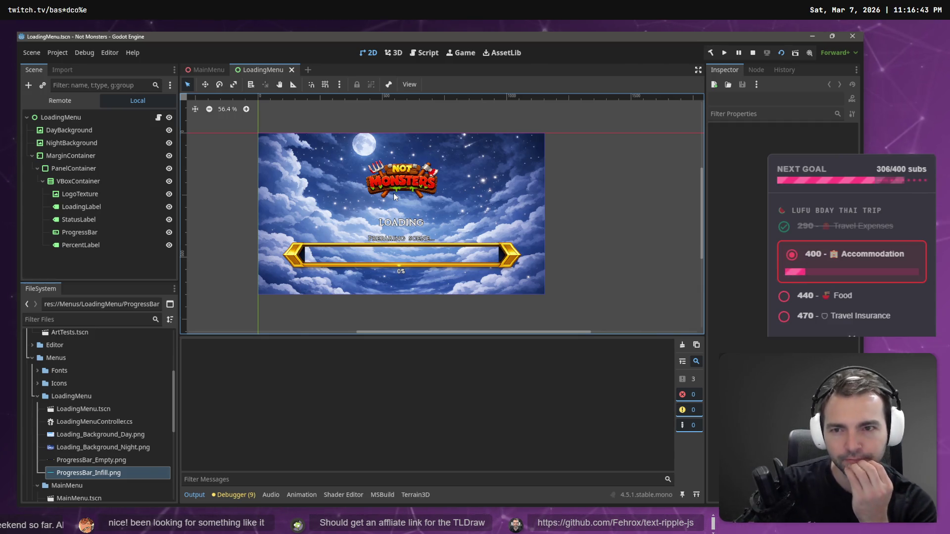
left_click(207, 69)
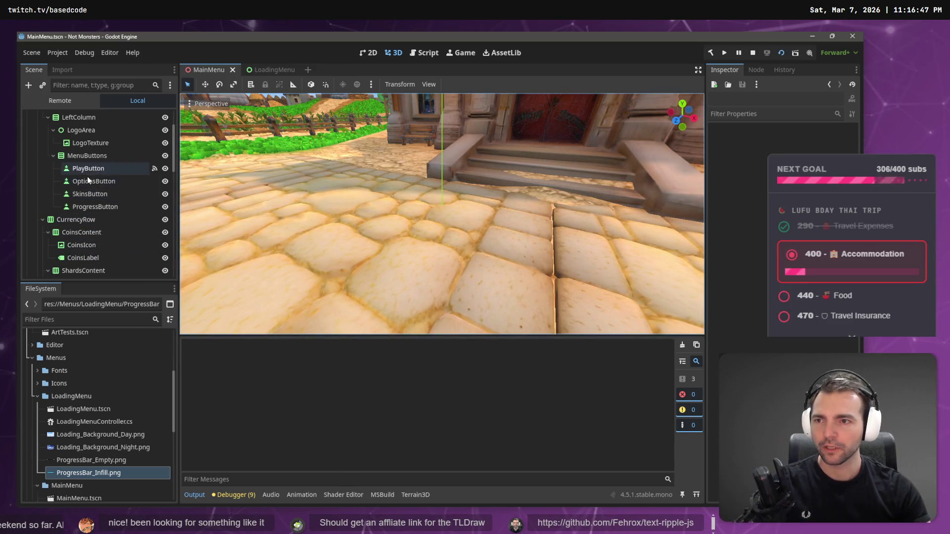
scroll(87, 176, "up", 2)
scroll(90, 194, "down", 4)
scroll(84, 266, "down", 5)
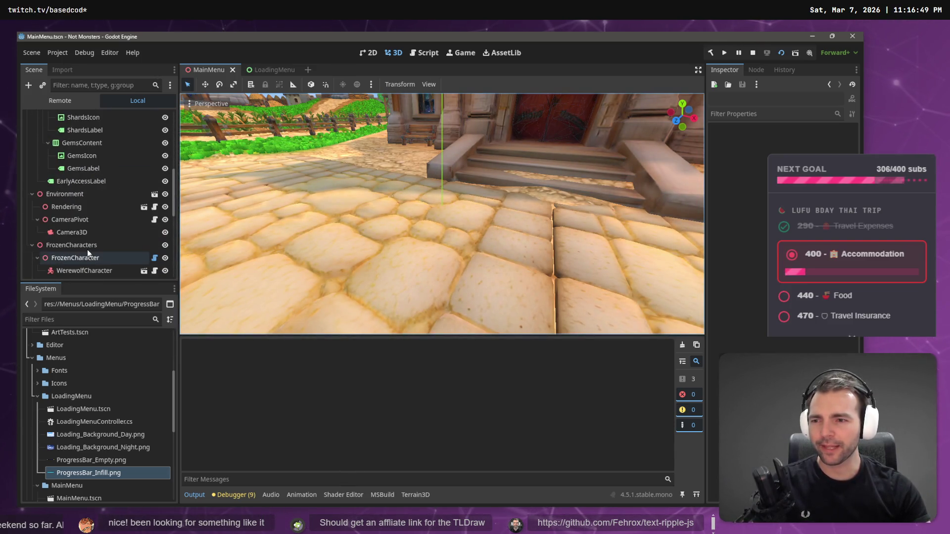
left_click(273, 73)
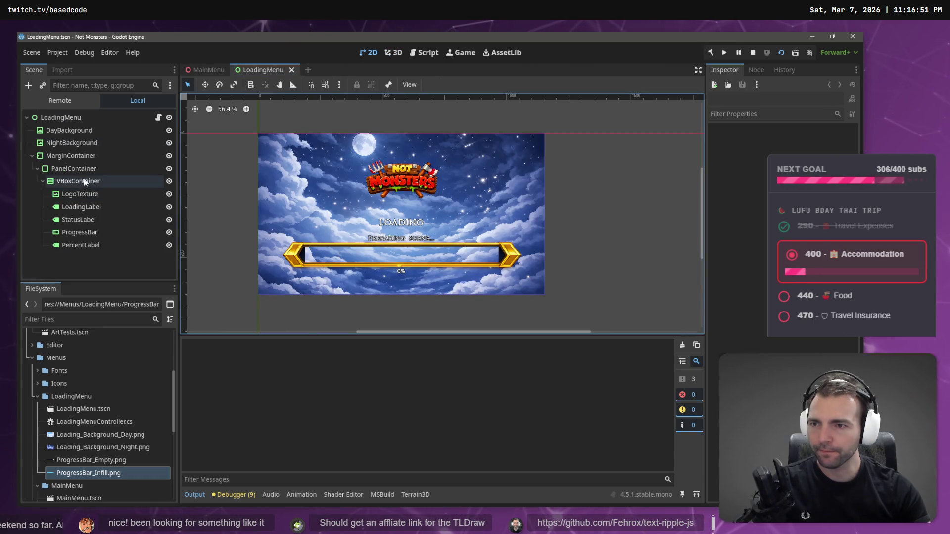
- Return to the LoadingMenu scene and inspect the ProgressBar node's properties
left_click(87, 155)
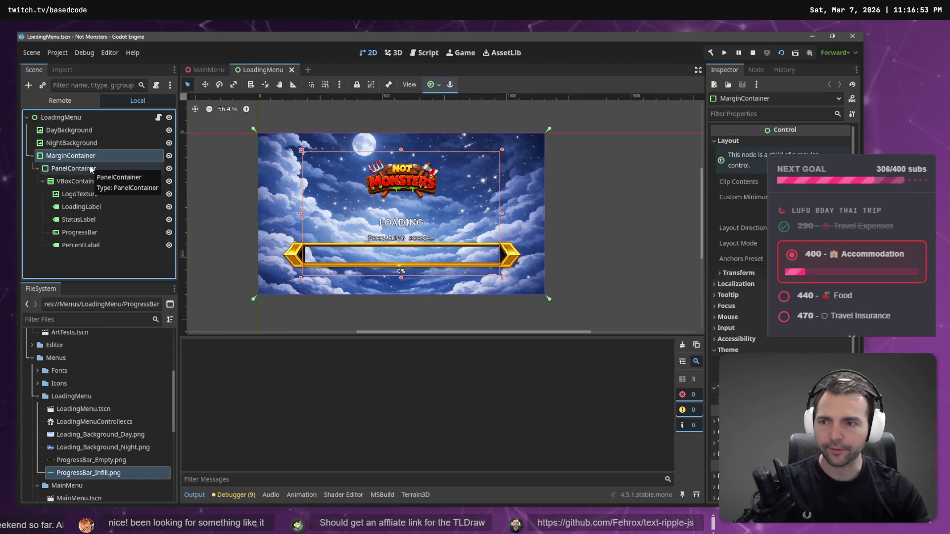
left_click(81, 232)
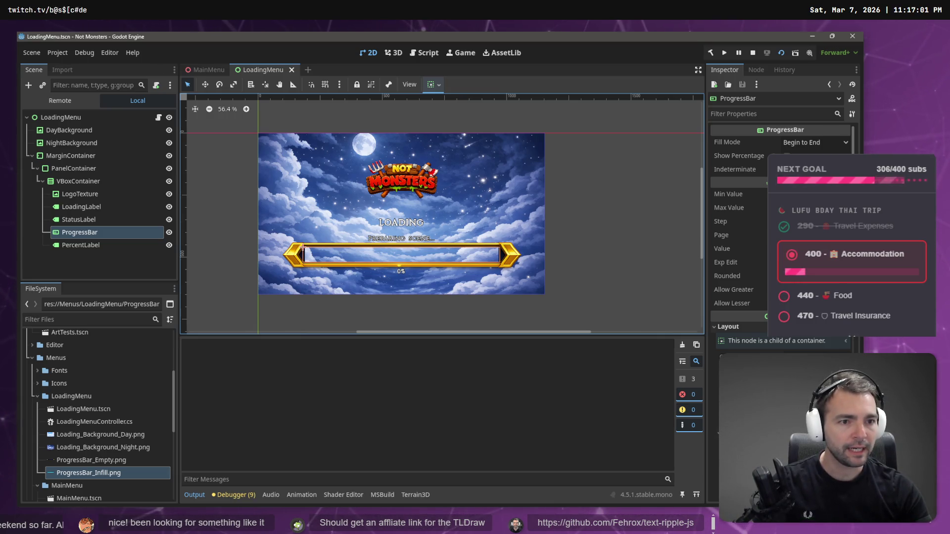
key("F5")
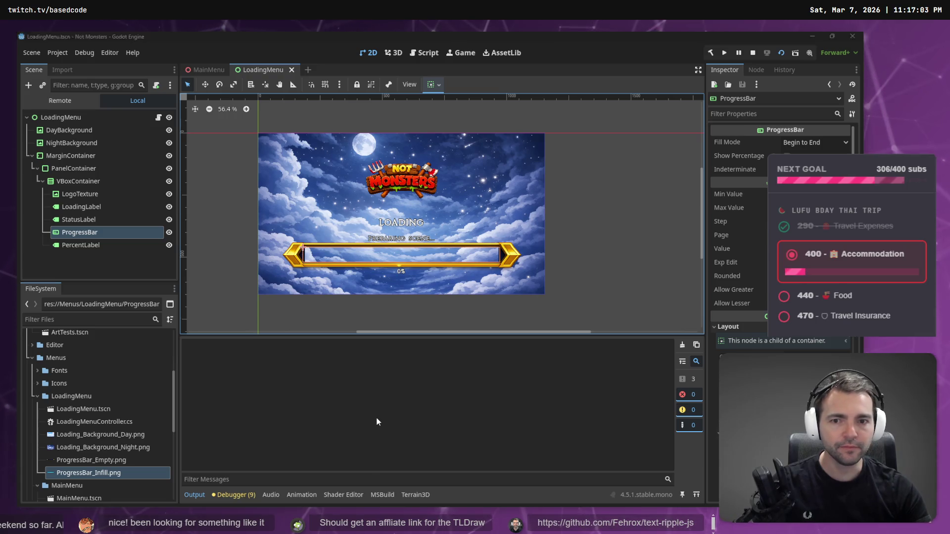
key("alt+Tab")
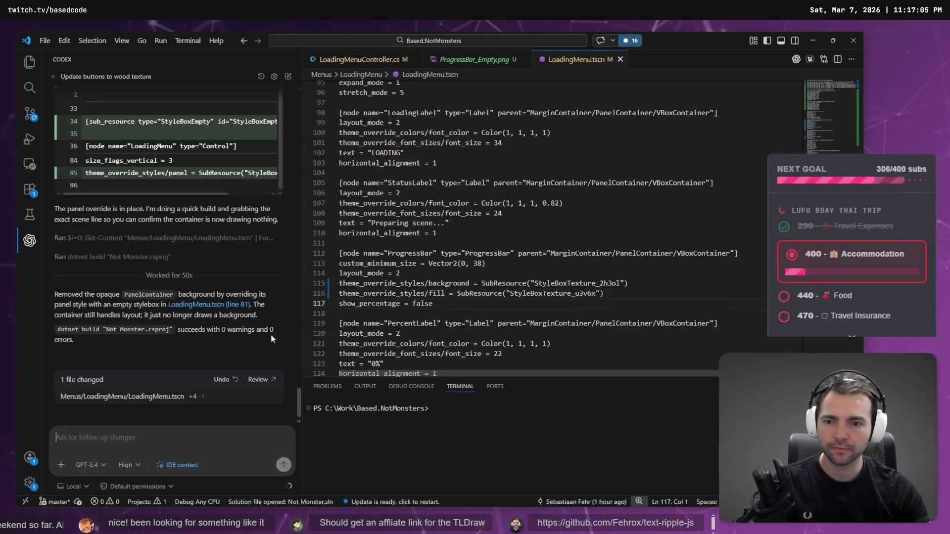
- Dictate and send a Codex request to interpolate progress bar changes smoothly, then close LoadingMenu.tscn
key("super+h")
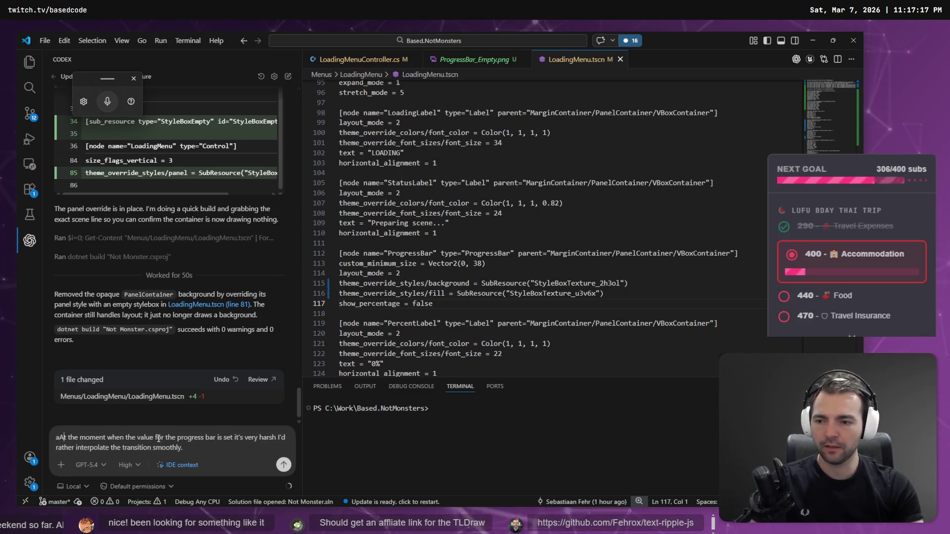
key("Return")
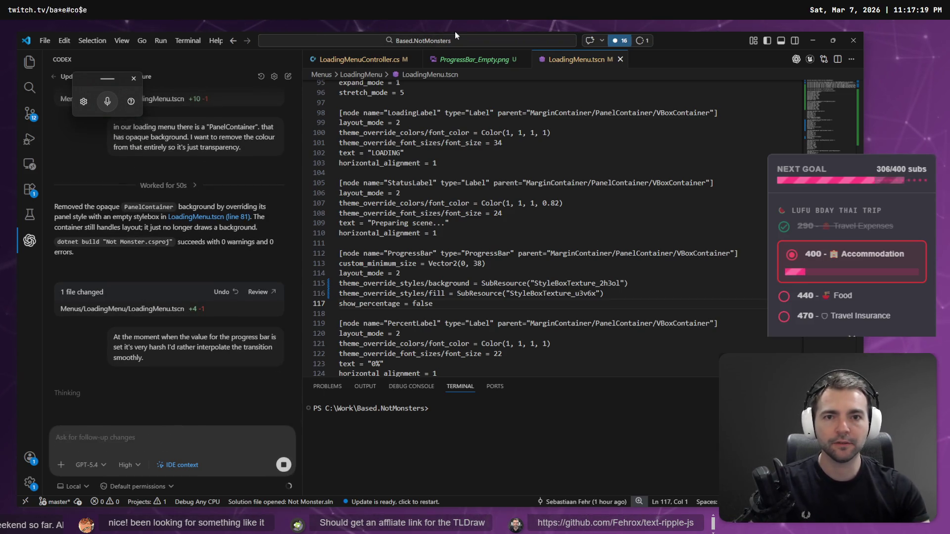
left_click(391, 59)
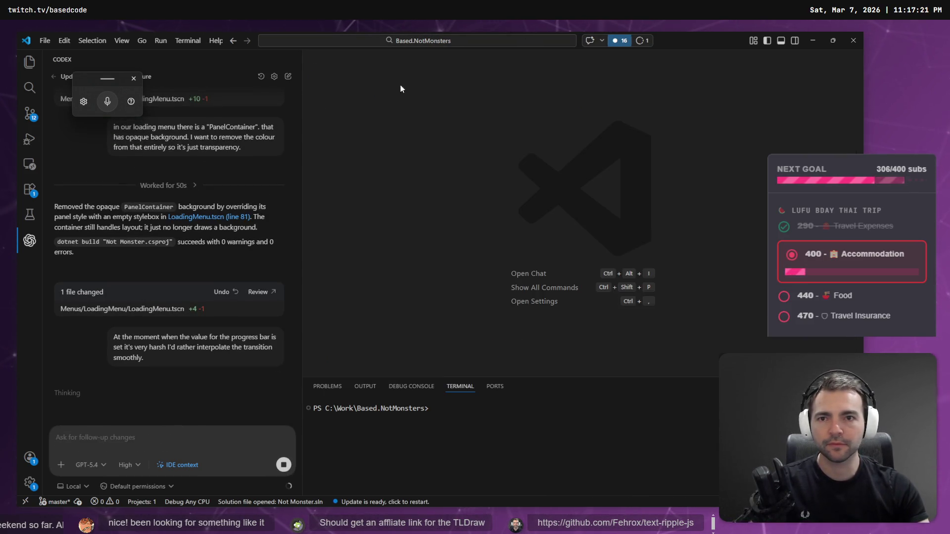
key("alt+Tab")
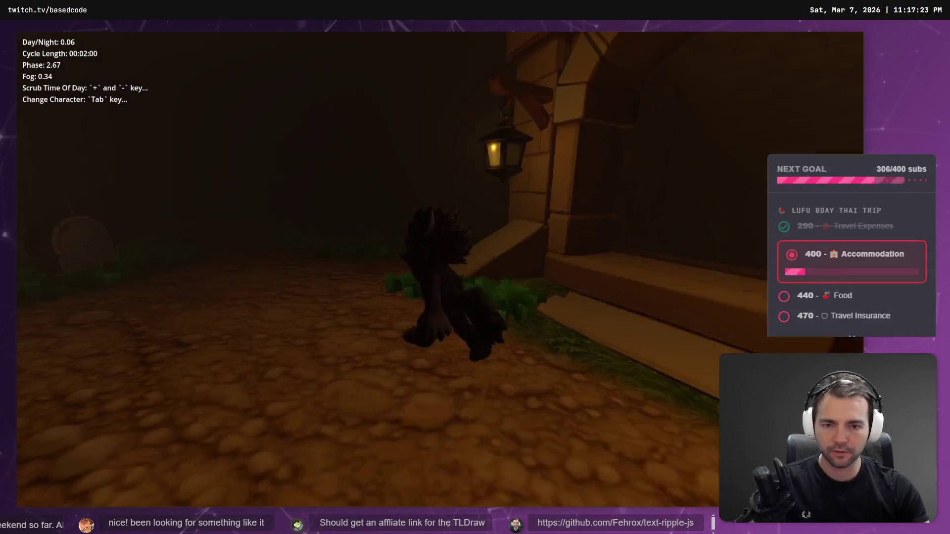
- Scrub the game's time of day through day and night while roaming the village
key("plus")
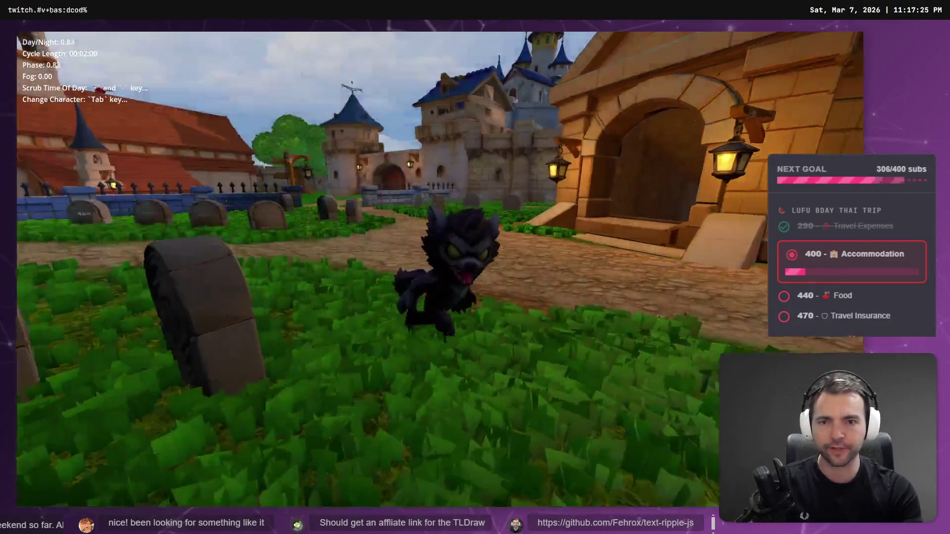
key("plus")
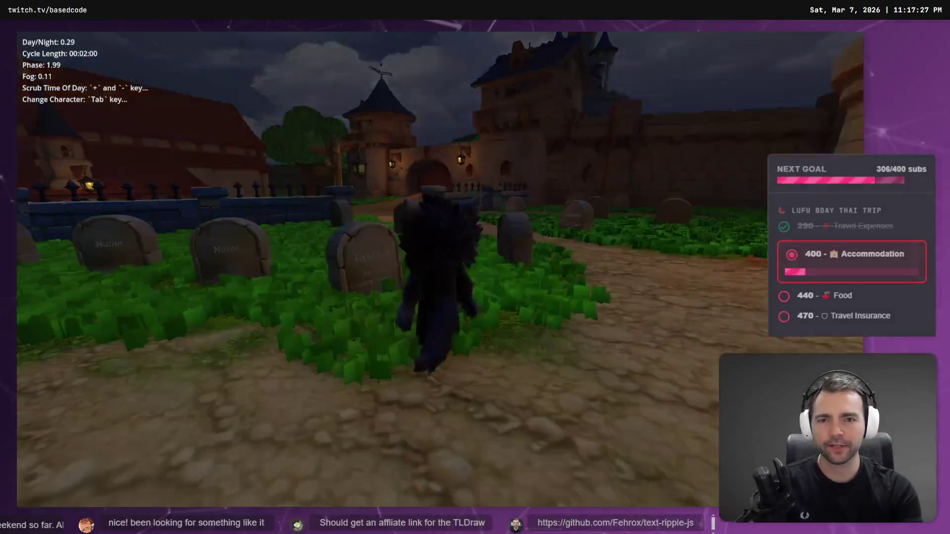
key("plus")
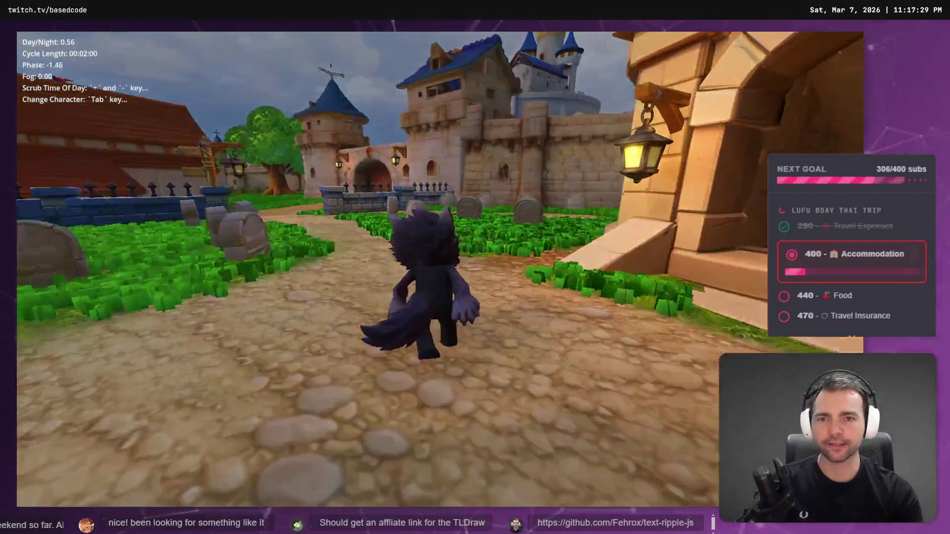
key("plus")
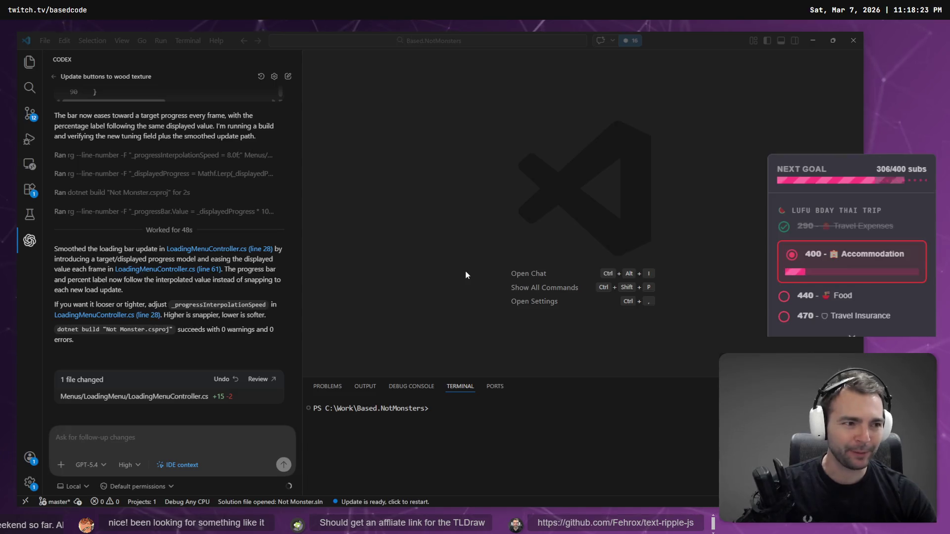
- Leave VS Code's smoothing summary and return to the Godot editor
key("alt+Tab")
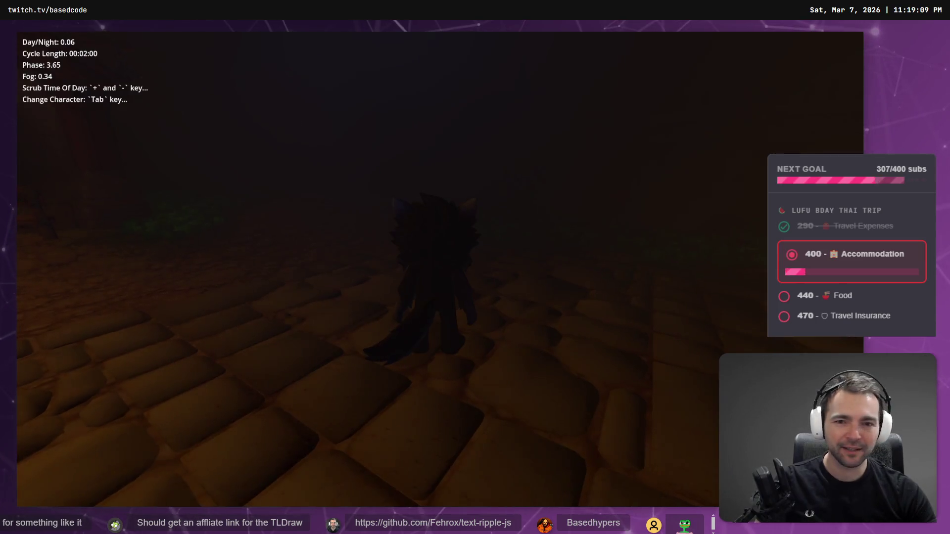
- Scrub to full daylight, walk onto the wooden platform, then exit the game
key("plus")
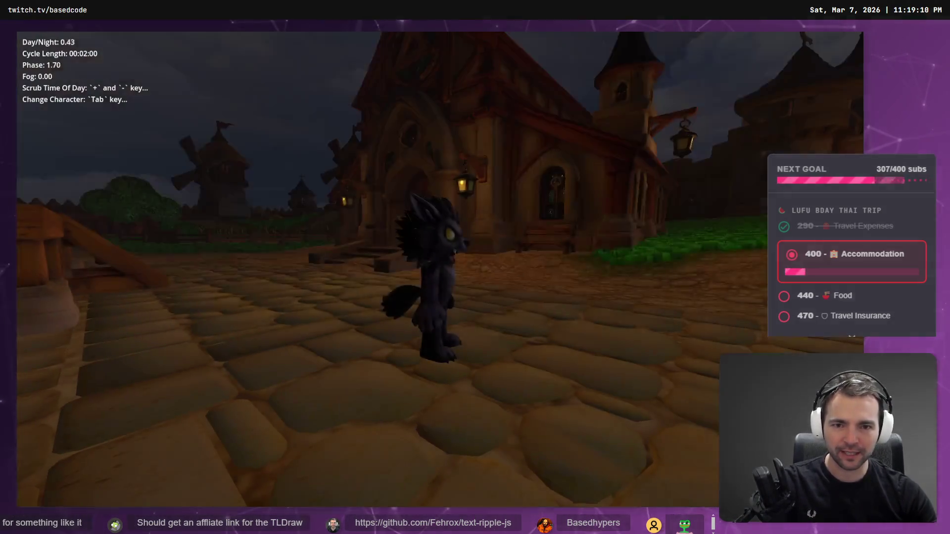
key("w")
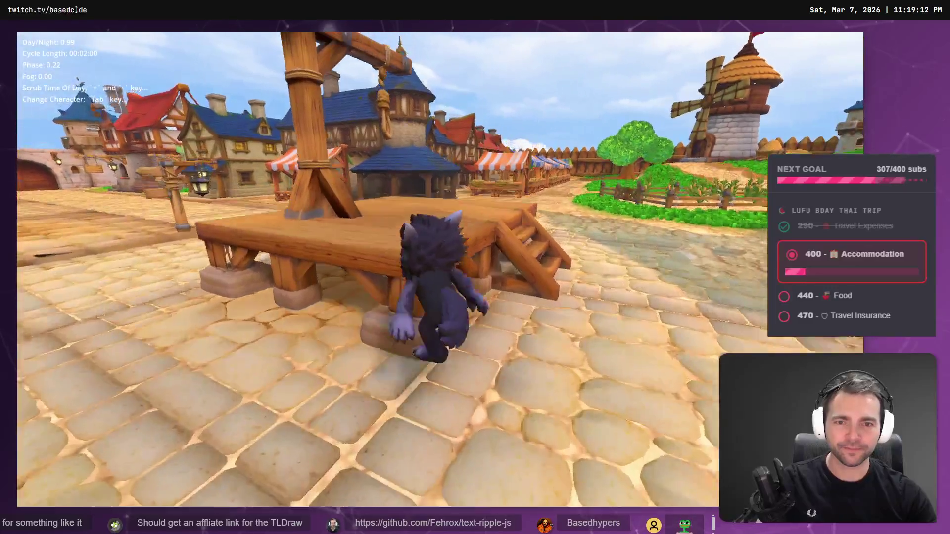
key("Escape")
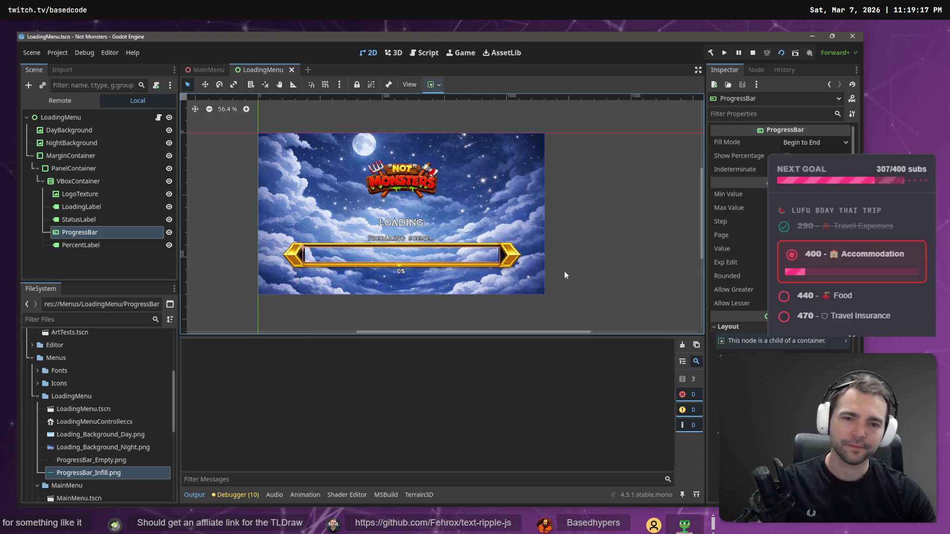
- Clear the ProgressBar selection, check the Codex change, and rebuild and run the project
left_click(578, 265)
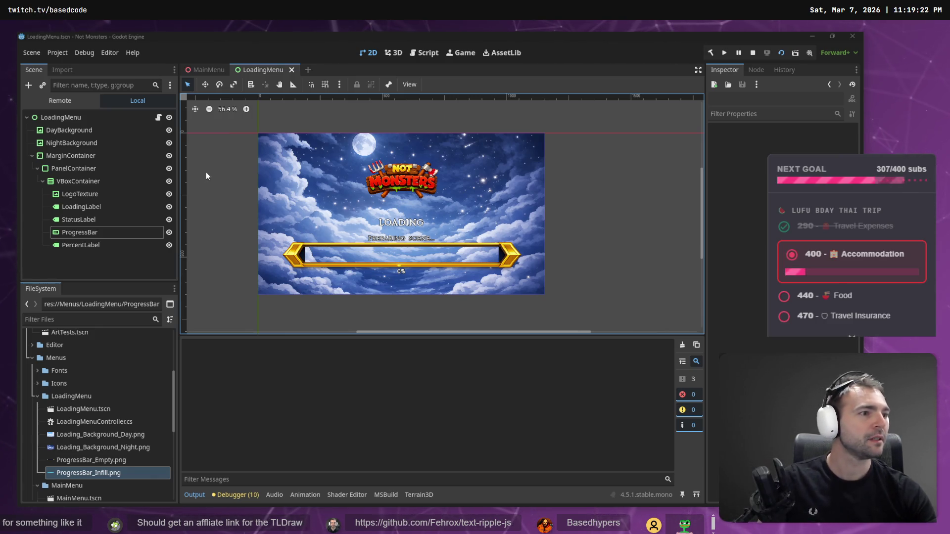
key("alt+Tab")
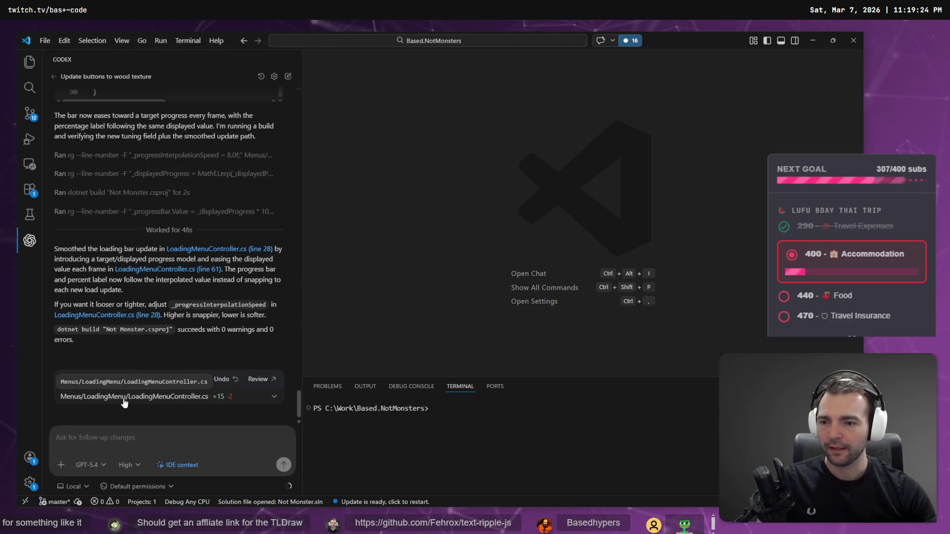
key("alt+Tab")
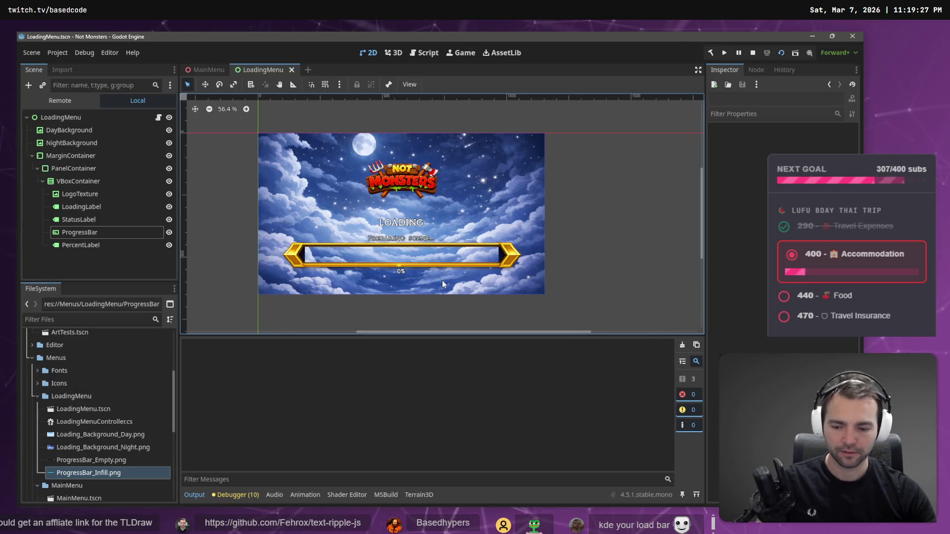
key("F5")
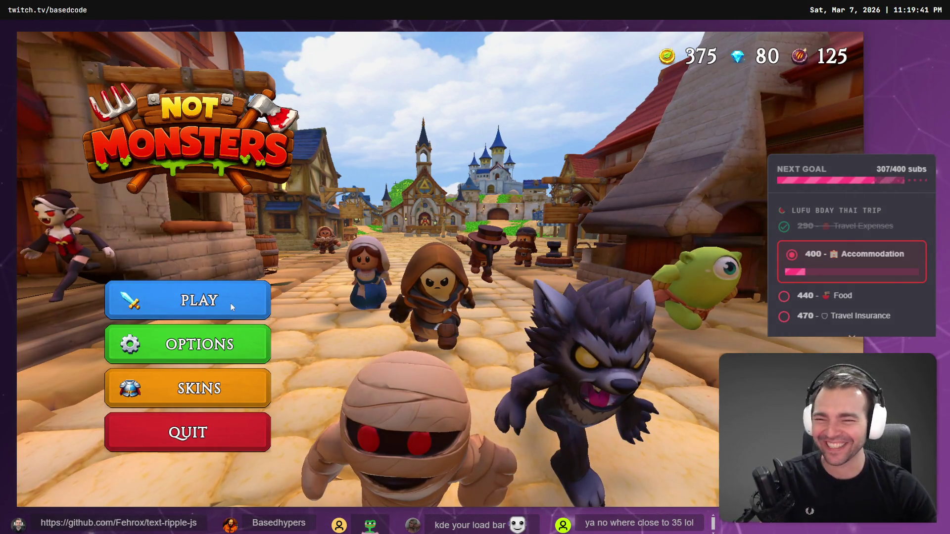
- Start play to watch the bar fill to 50% under 'Loading Main', then stop the game
left_click(233, 304)
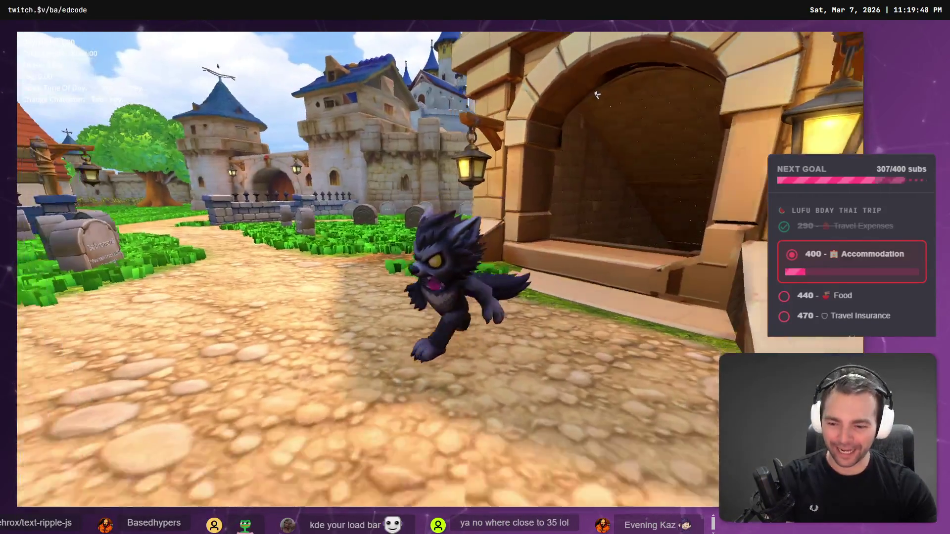
key("Escape")
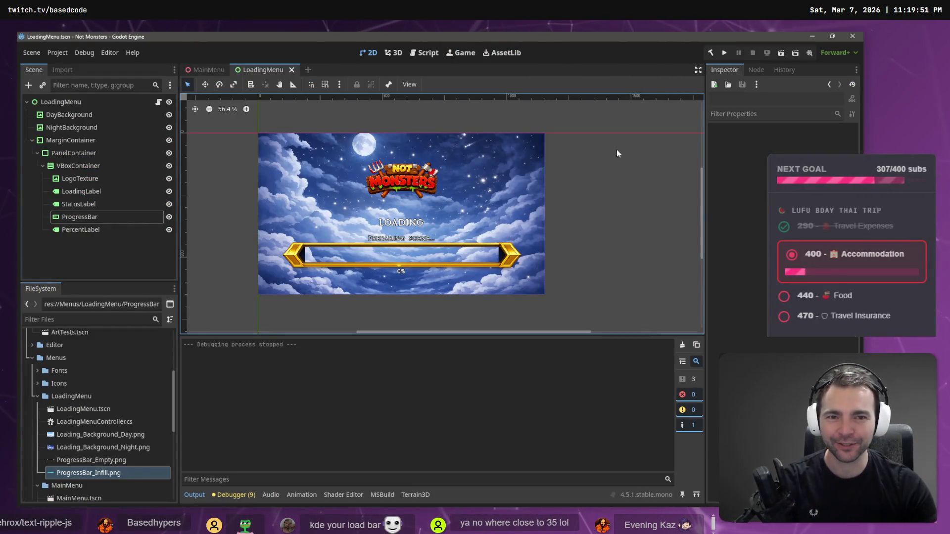
- Switch from the LoadingMenu scene to the MainMenu scene and launch the game with F5
left_click(195, 71)
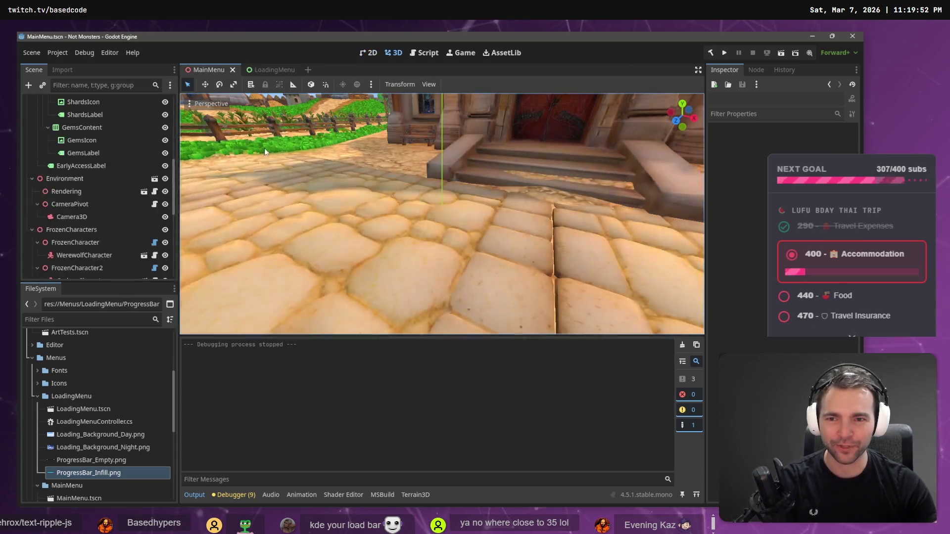
key("F5")
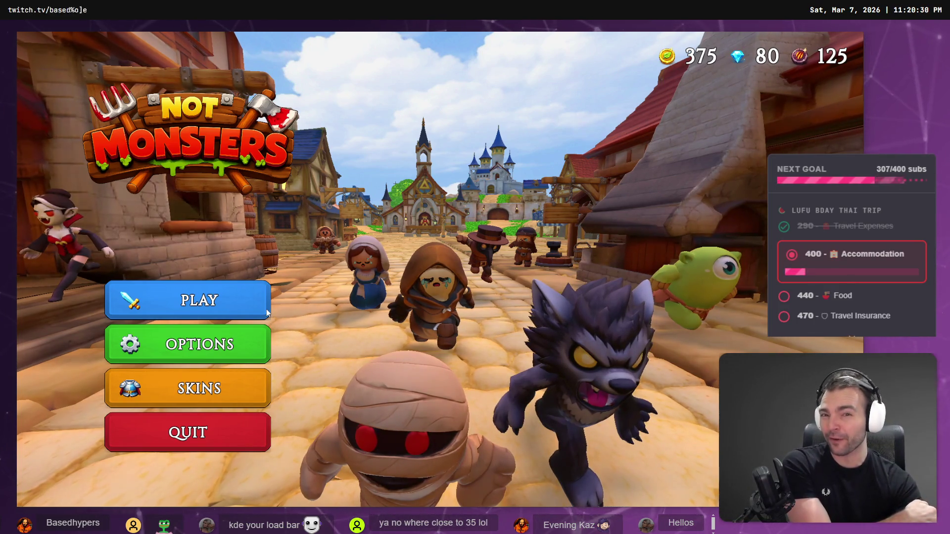
- Start play past the loading bar and run the werewolf through the graveyard onto the gallows platform
left_click(236, 296)
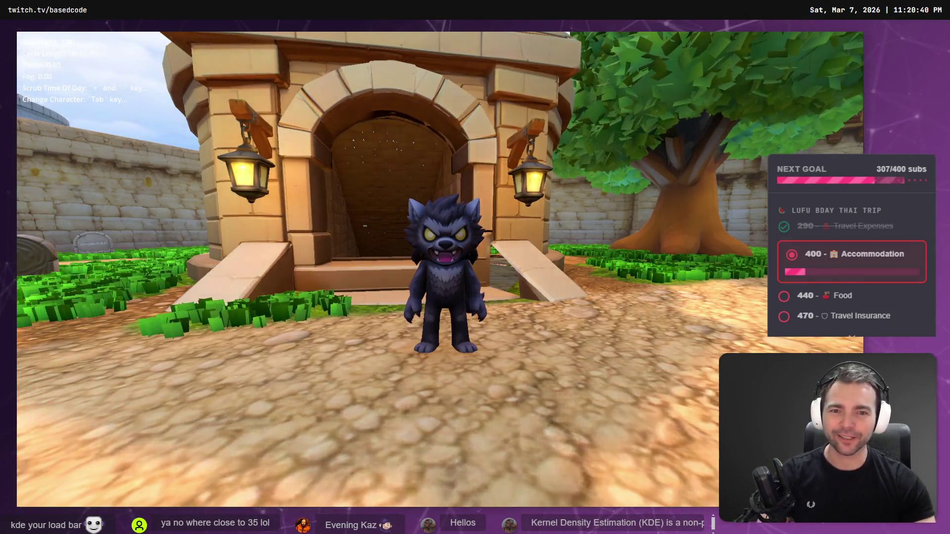
key("w")
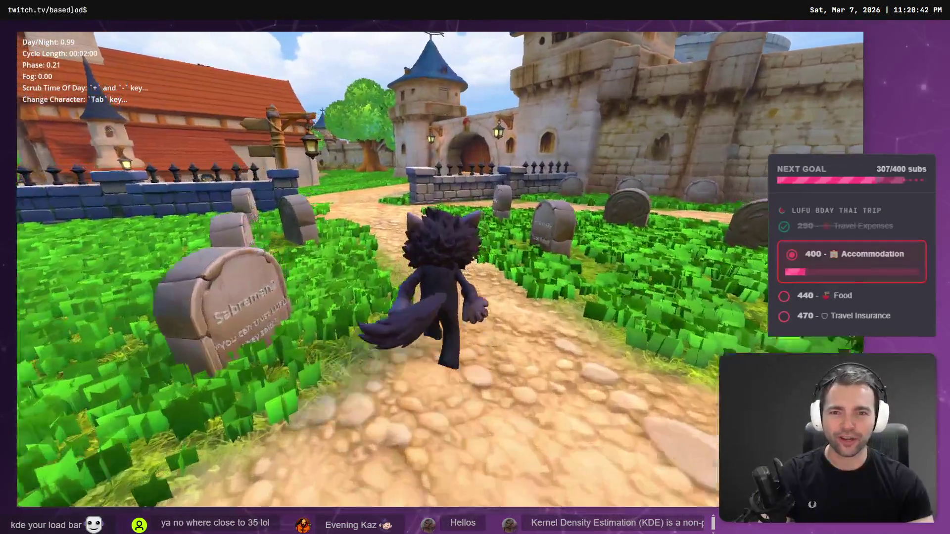
key("w")
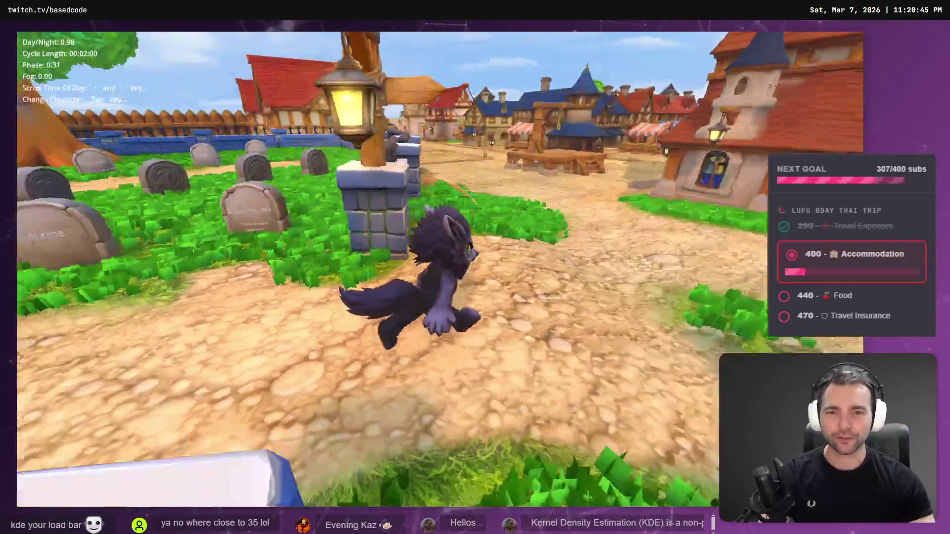
key("w")
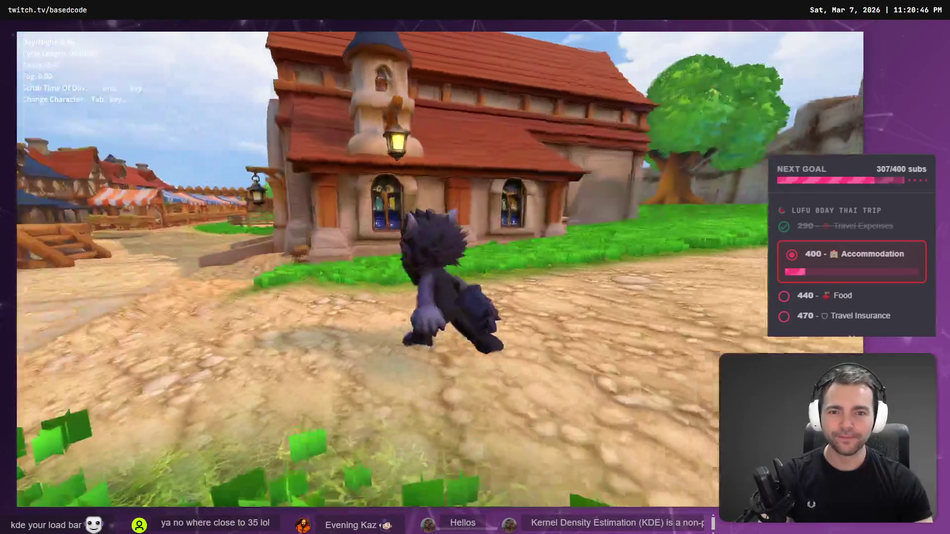
key("w")
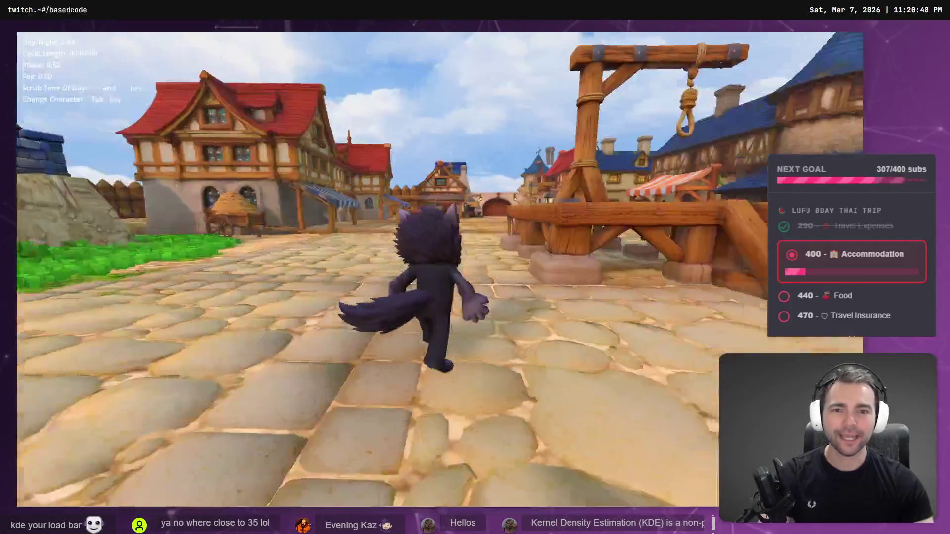
key("w")
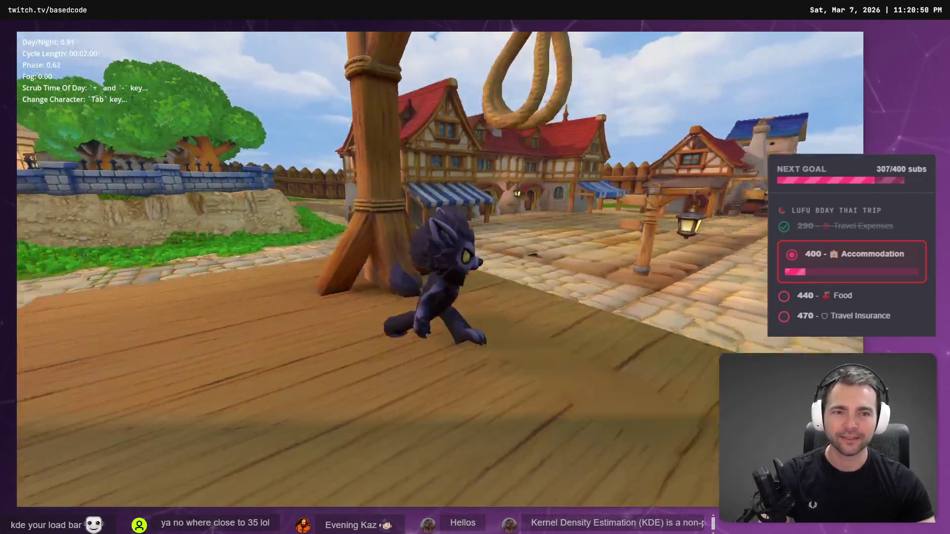
key("w")
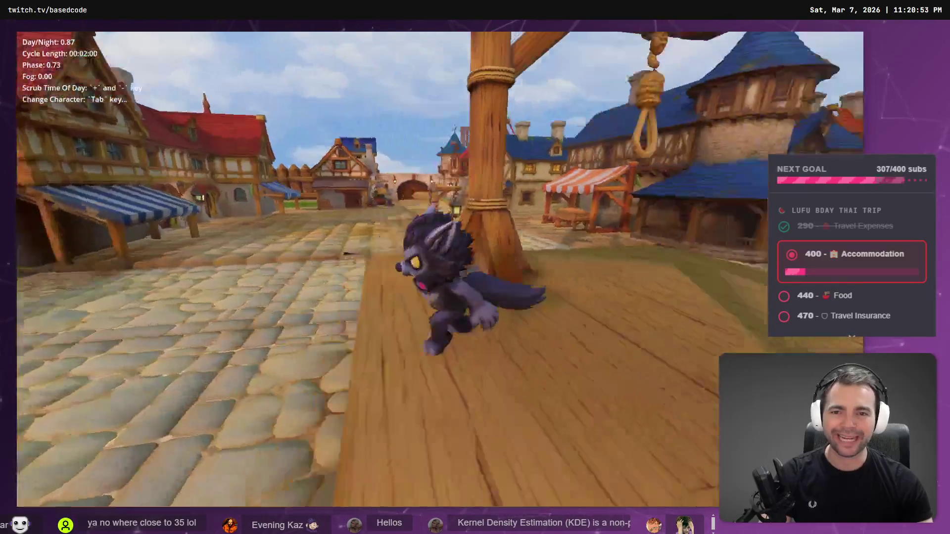
key("w")
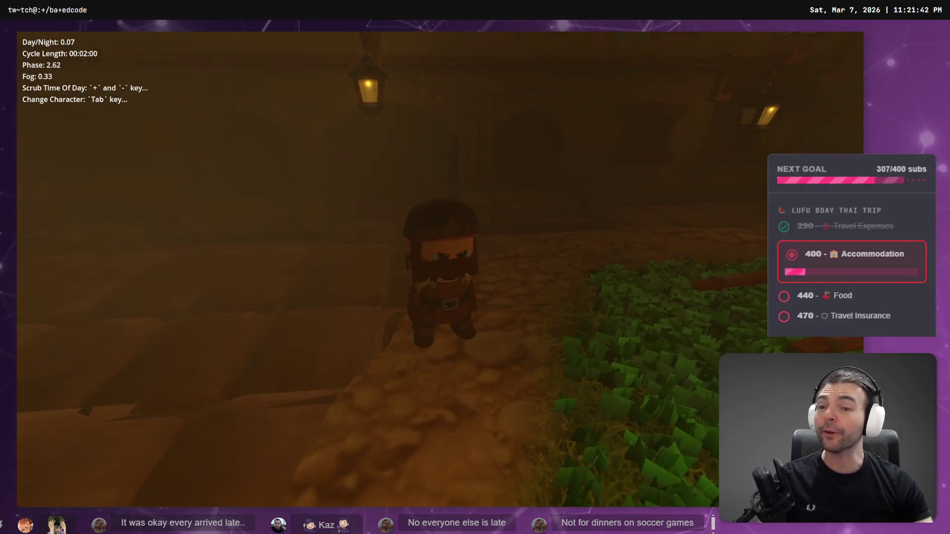
- Walk the character through the stone tunnel and foggy lantern-lit chamber past the fruit stall
key("w")
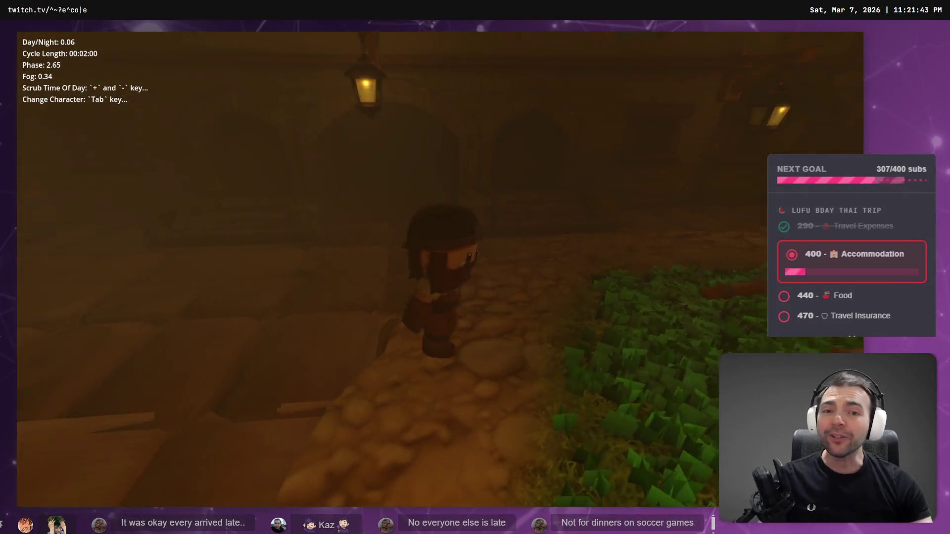
key("w")
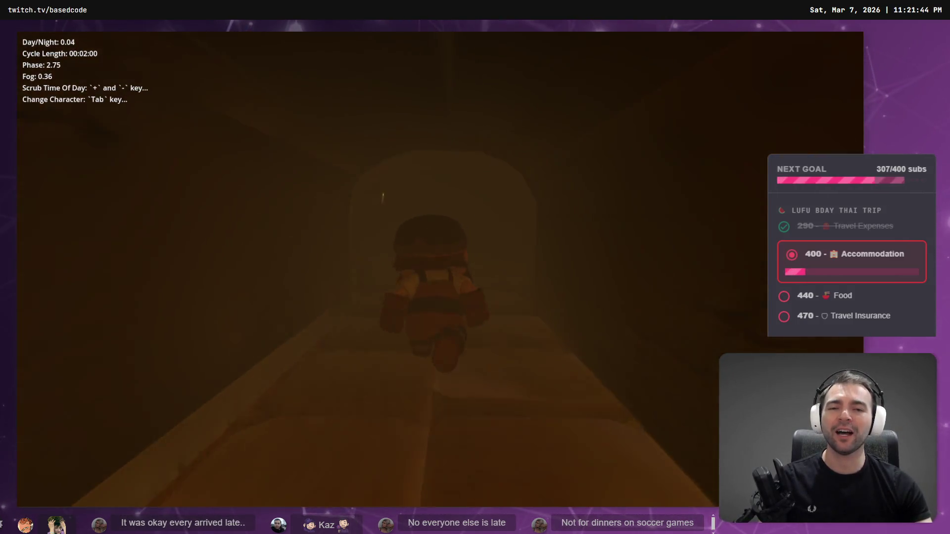
key("w")
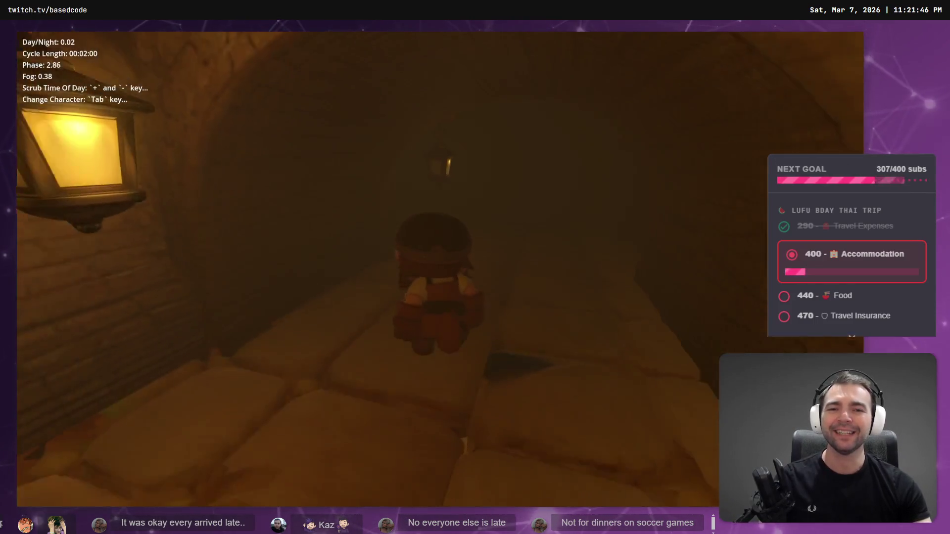
key("w")
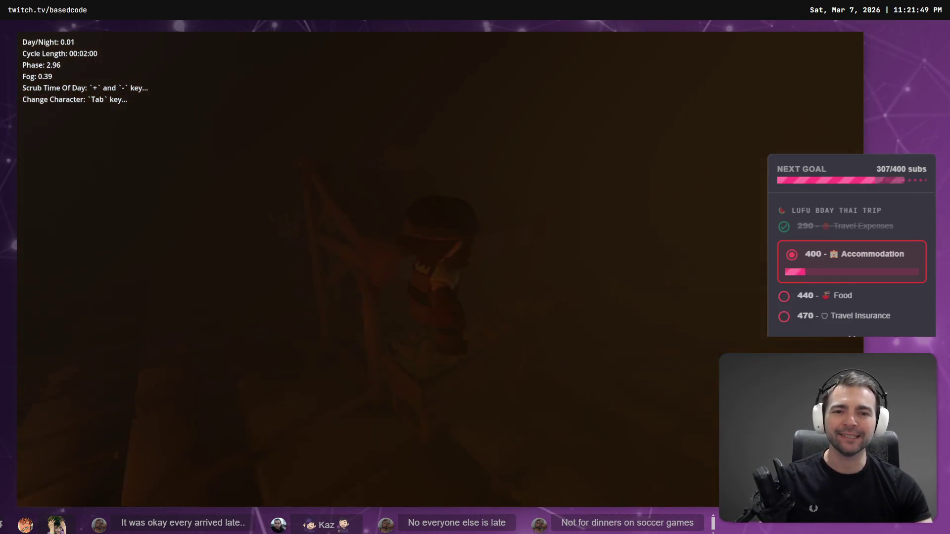
key("w")
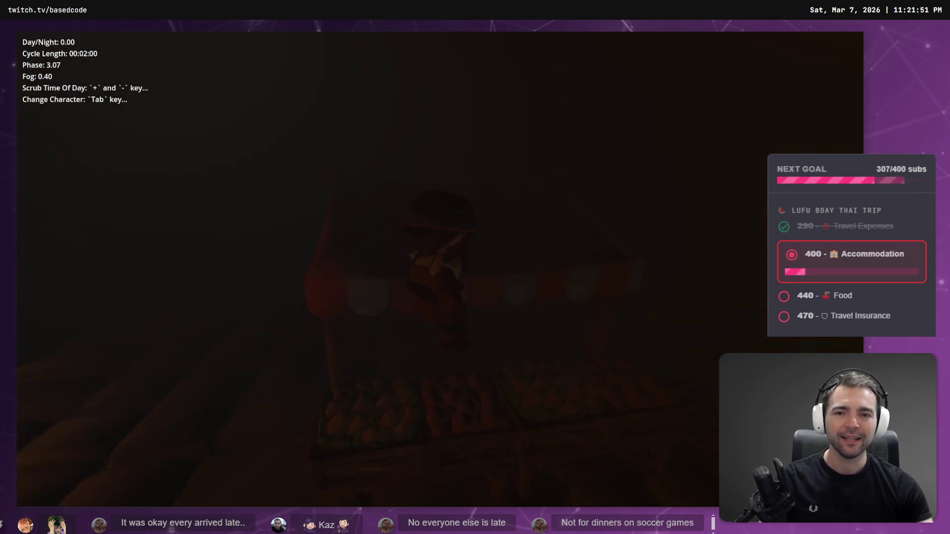
key("w")
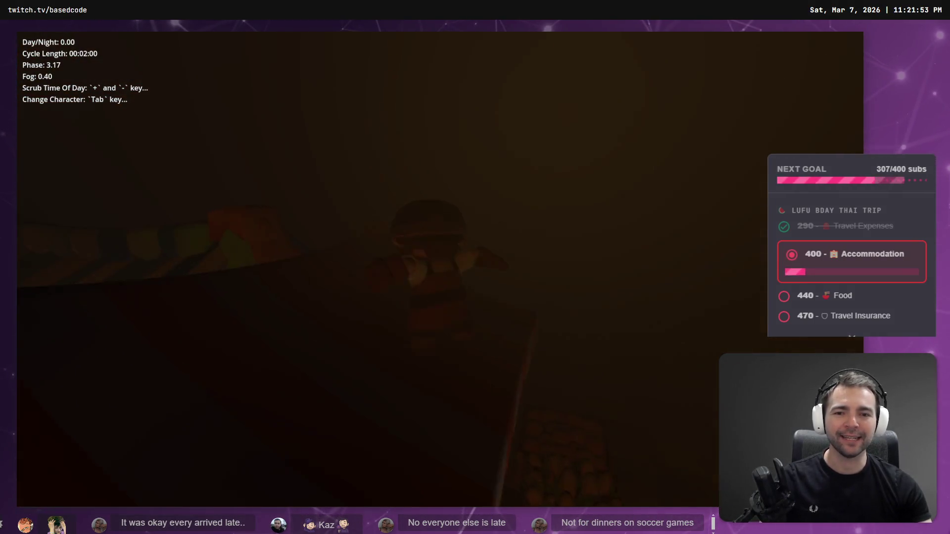
- Cycle through the bubbly, red-haired and green one-eyed characters with Tab
key("w")
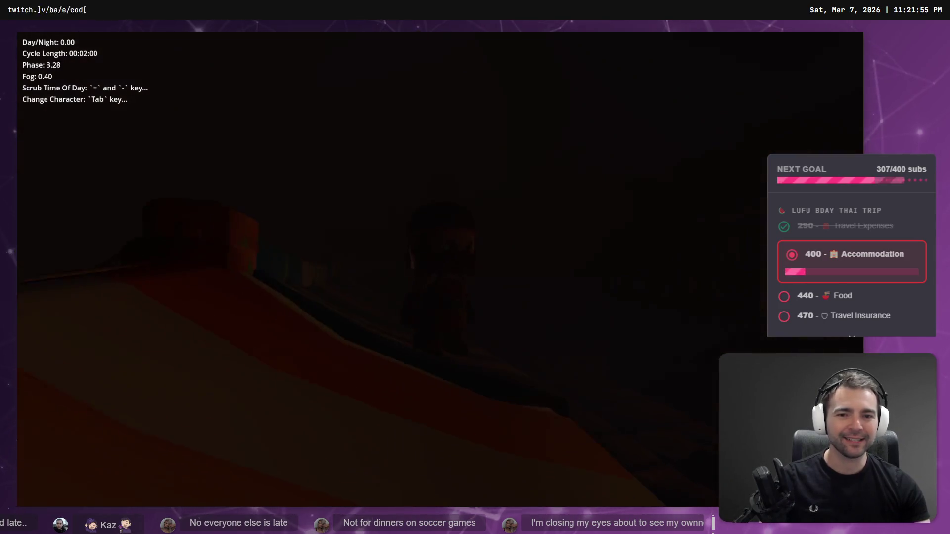
key("w")
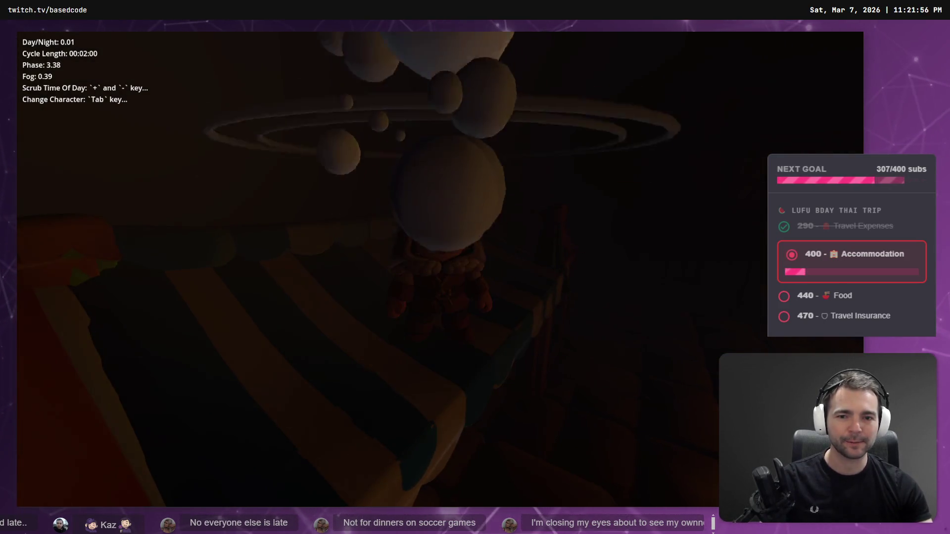
key("Tab")
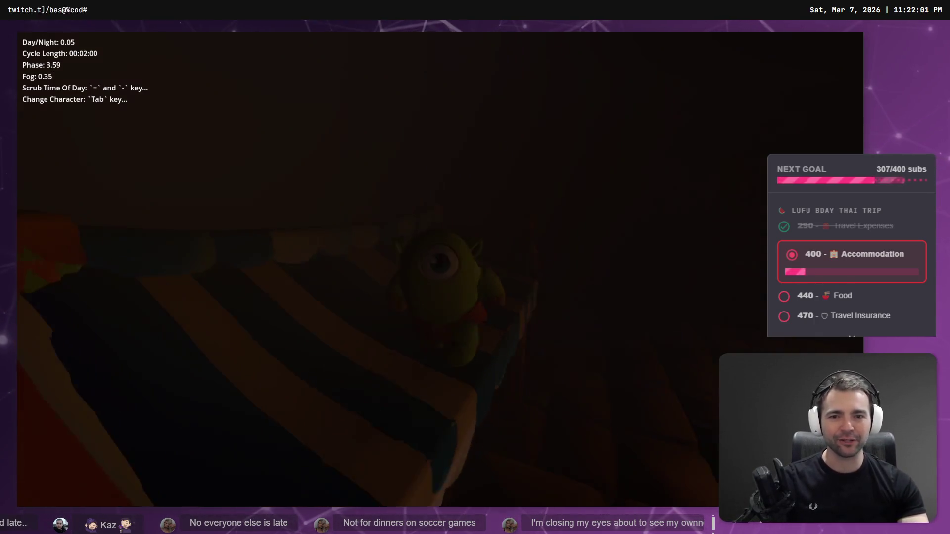
key("Tab")
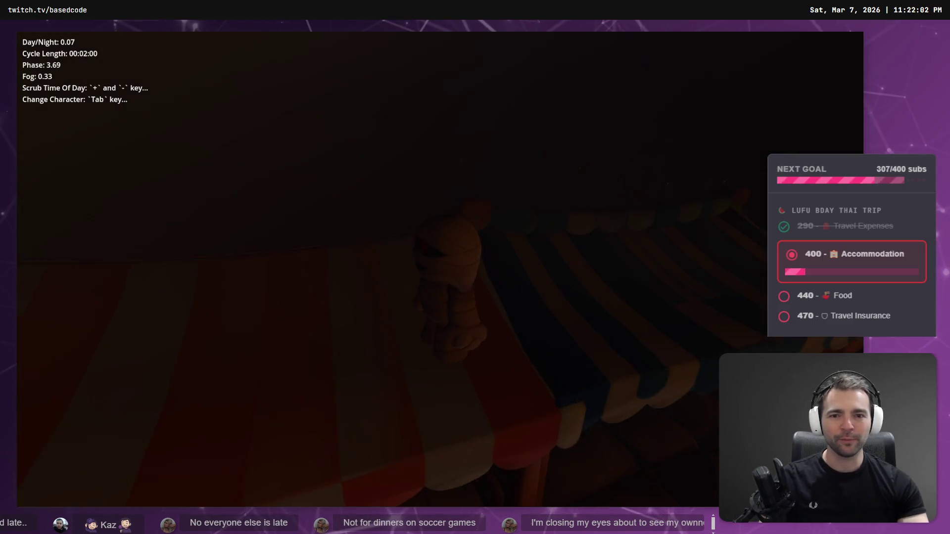
key("Tab")
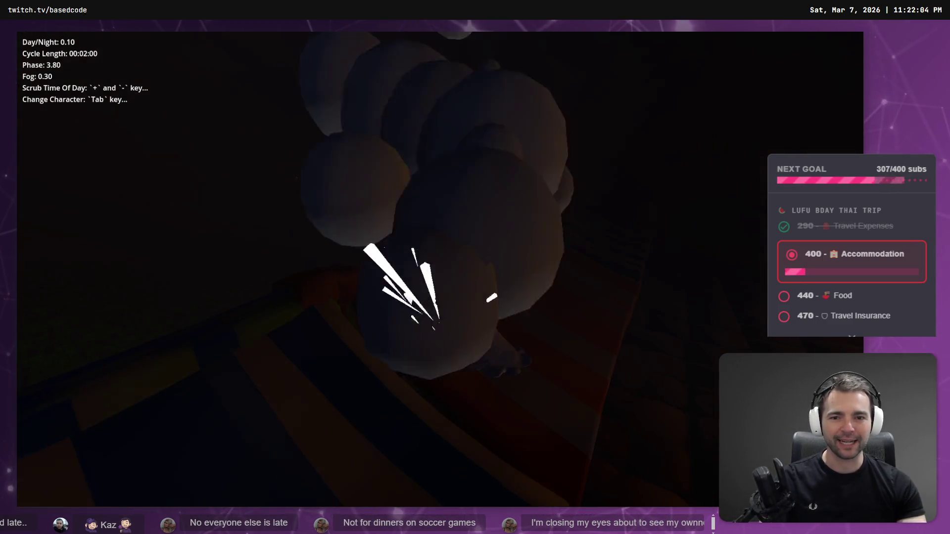
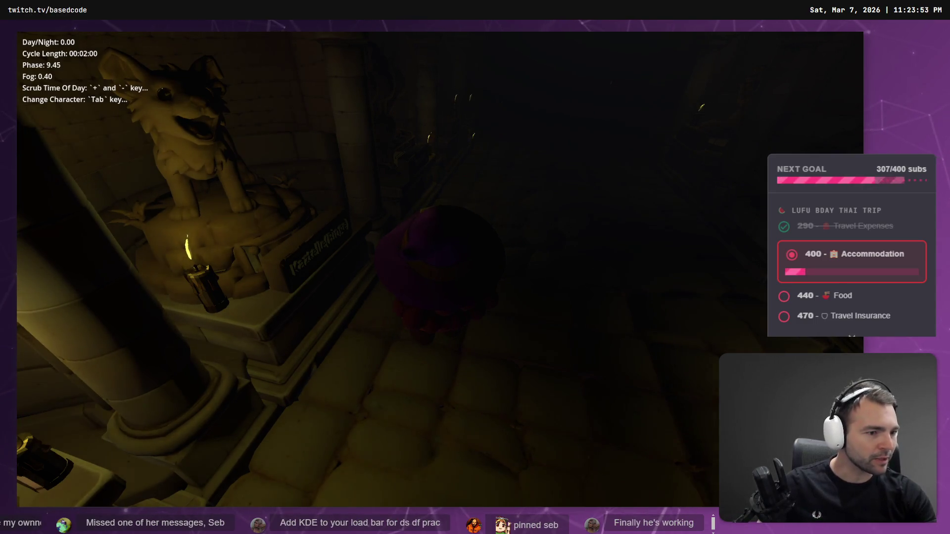
- Stage all unstaged changed files of Not Monsters in Fork, then go back to VS Code
key("alt+Tab")
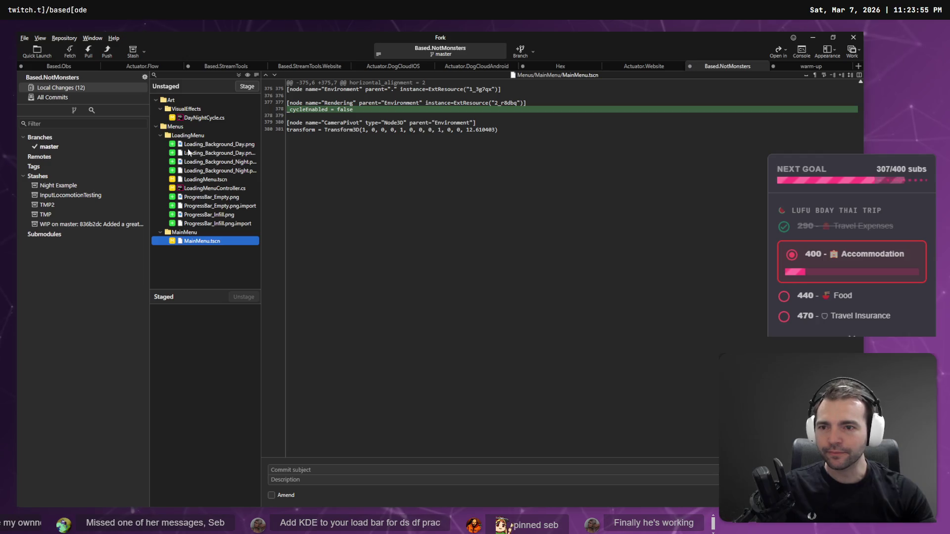
left_click(188, 153)
left_click(249, 87)
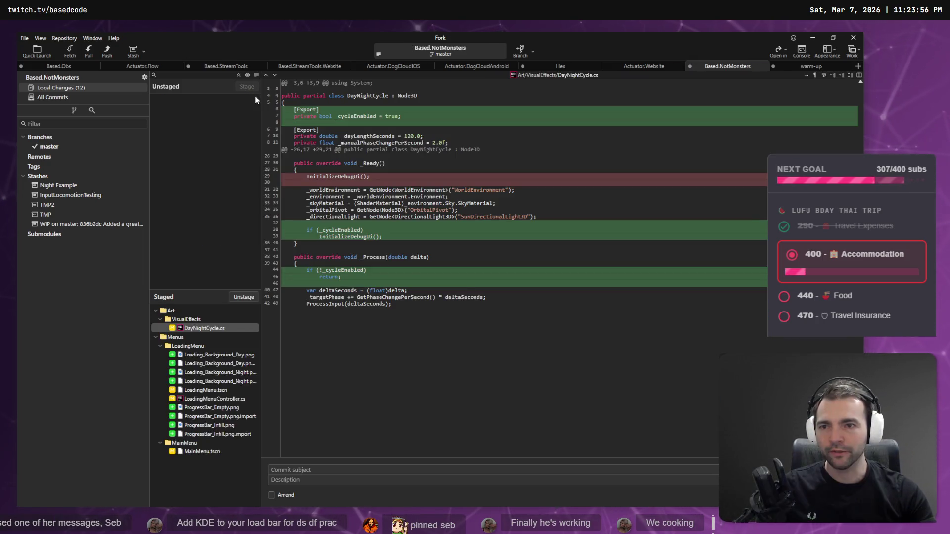
key("alt+Tab")
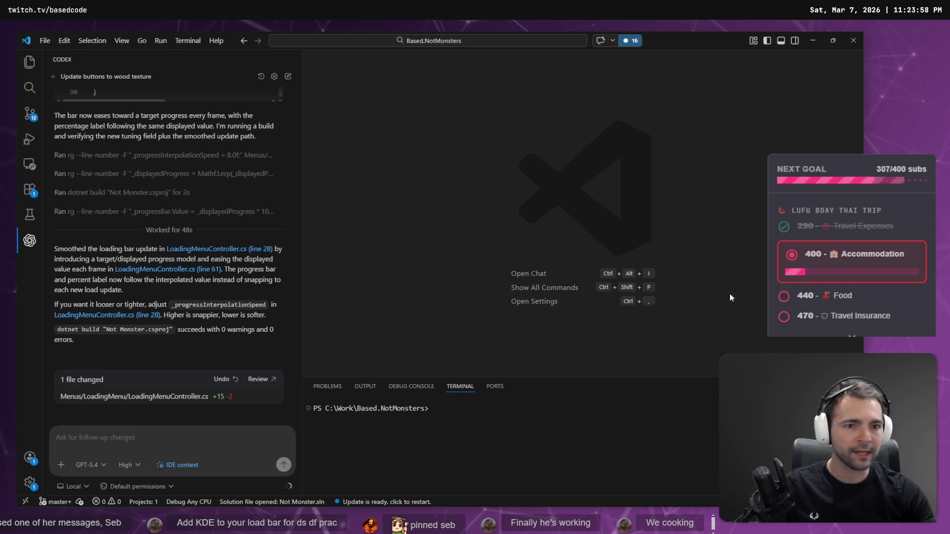
- Dictate and send a Codex follow-up asking how best to add KDE to the loading bar
left_click(185, 441)
key("super+h")
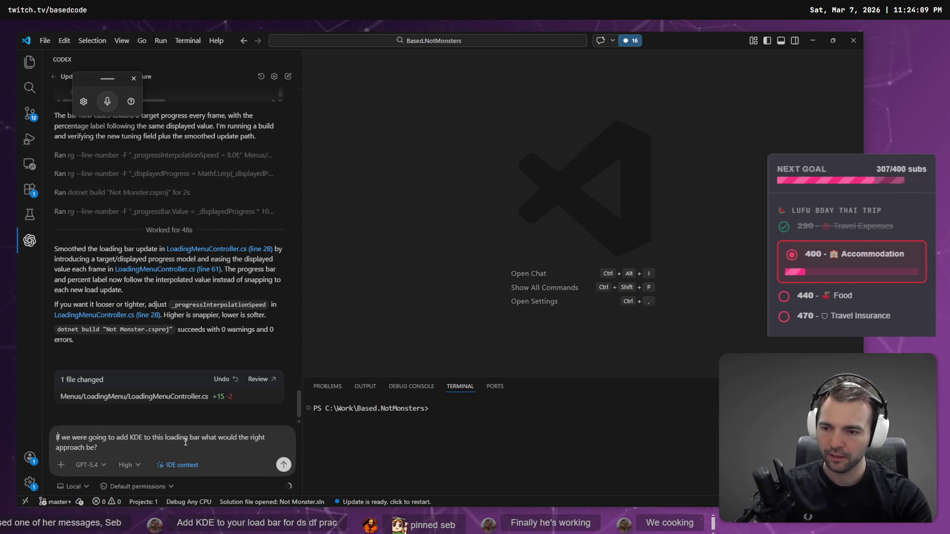
key("Return")
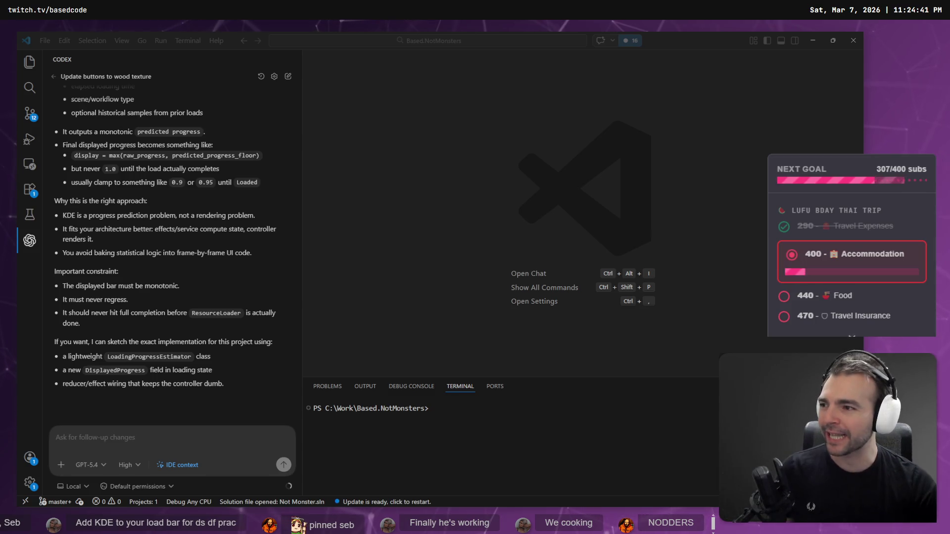
scroll(73, 205, "up", 6)
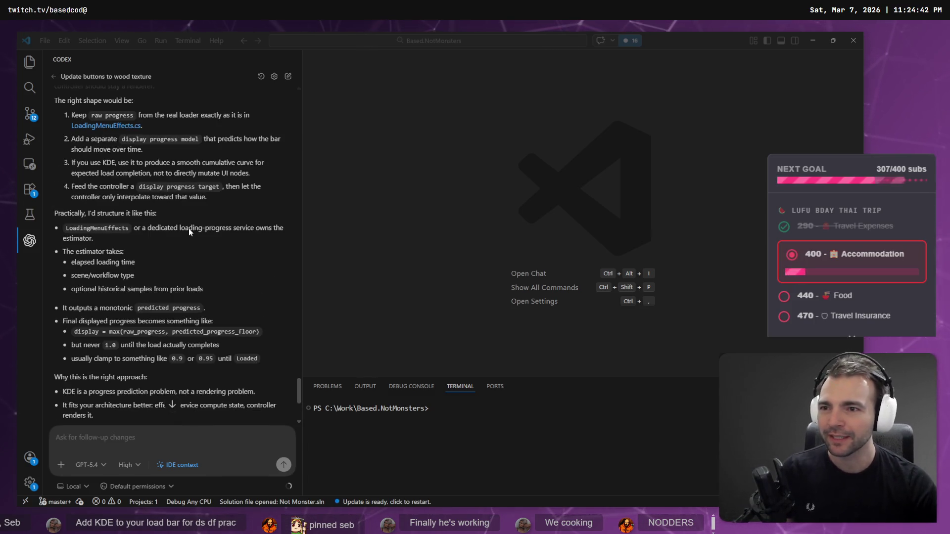
scroll(74, 204, "up", 2)
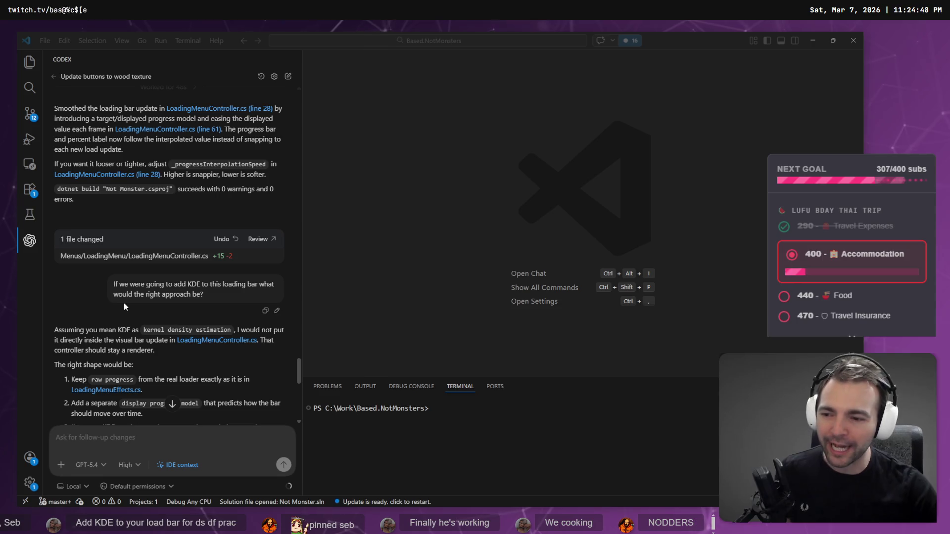
scroll(123, 303, "down", 4)
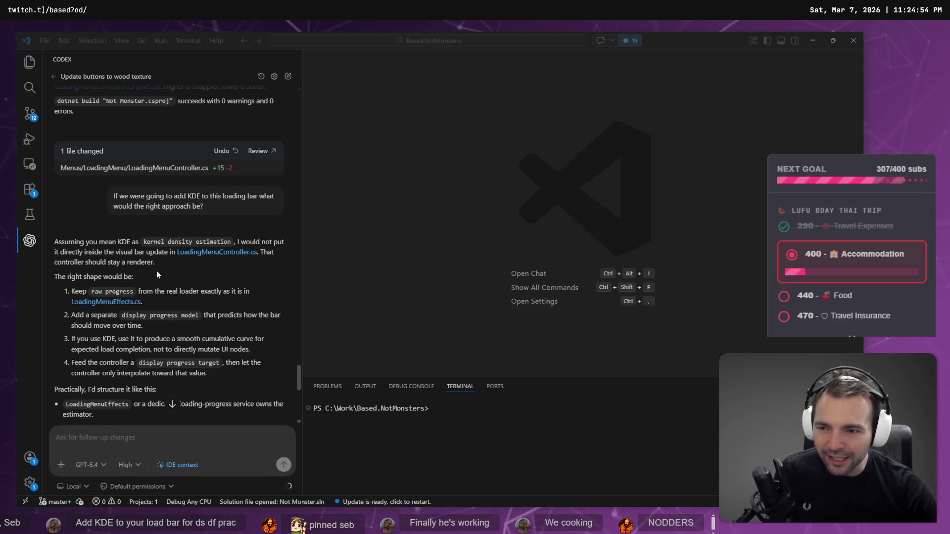
scroll(180, 274, "down", 2)
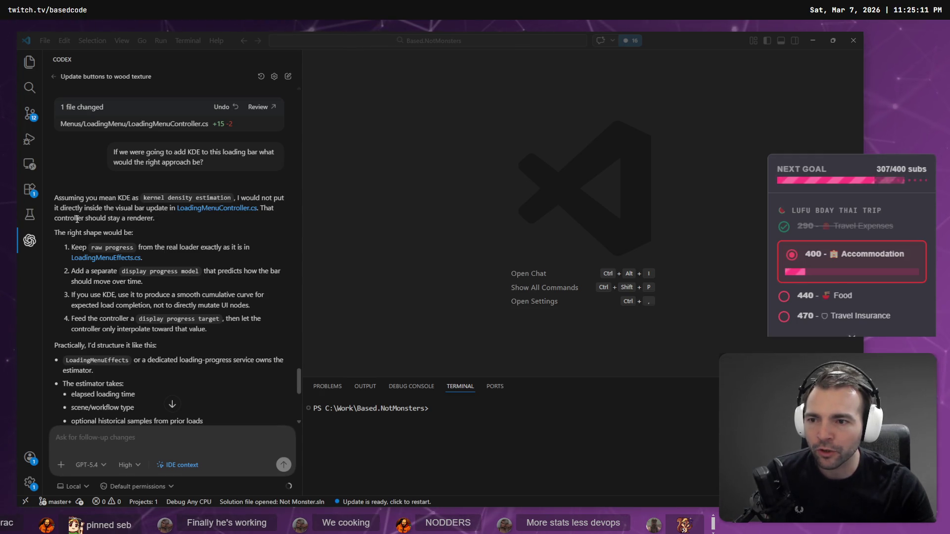
scroll(156, 218, "down", 1)
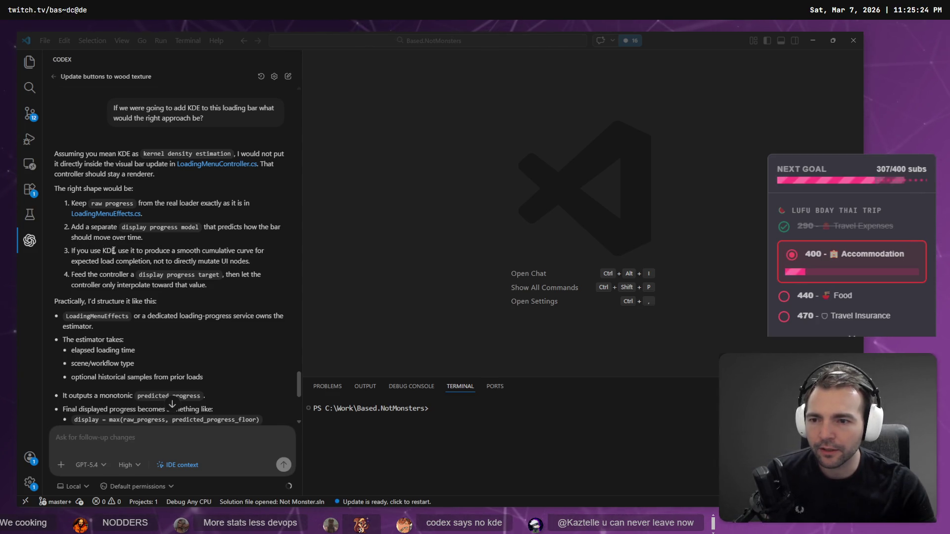
left_click_drag(118, 250, 192, 251)
left_click(255, 271)
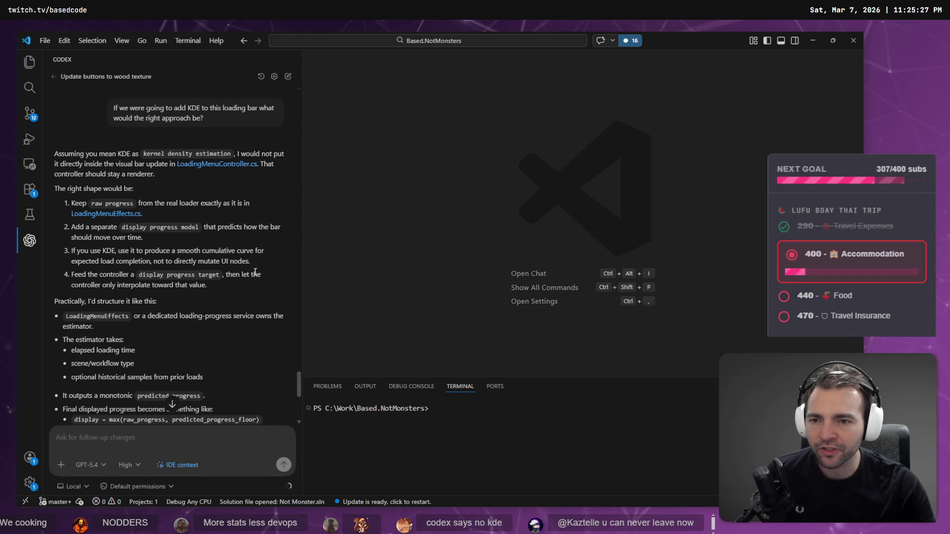
mouse_move(62, 264)
left_mouse_down()
mouse_move(143, 262)
mouse_move(74, 276)
left_mouse_up()
left_click(239, 263)
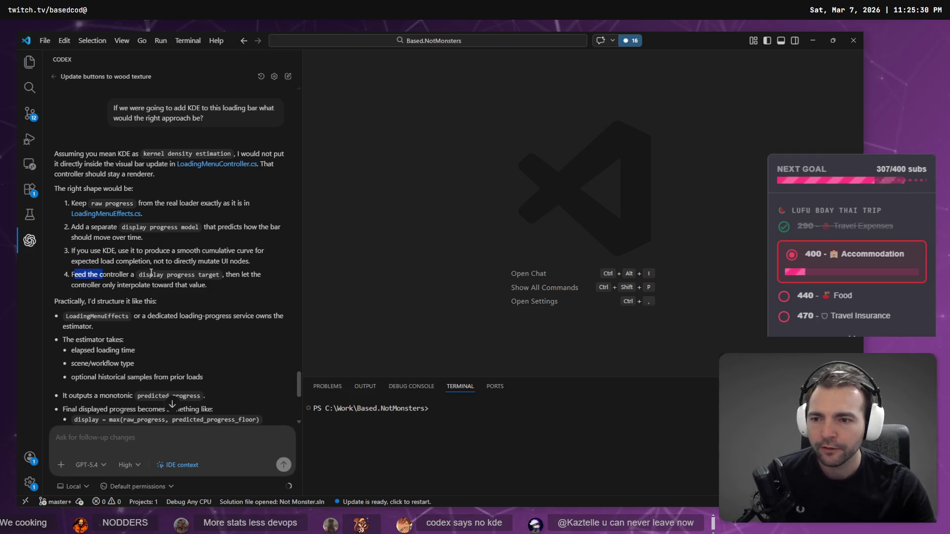
left_click(119, 279)
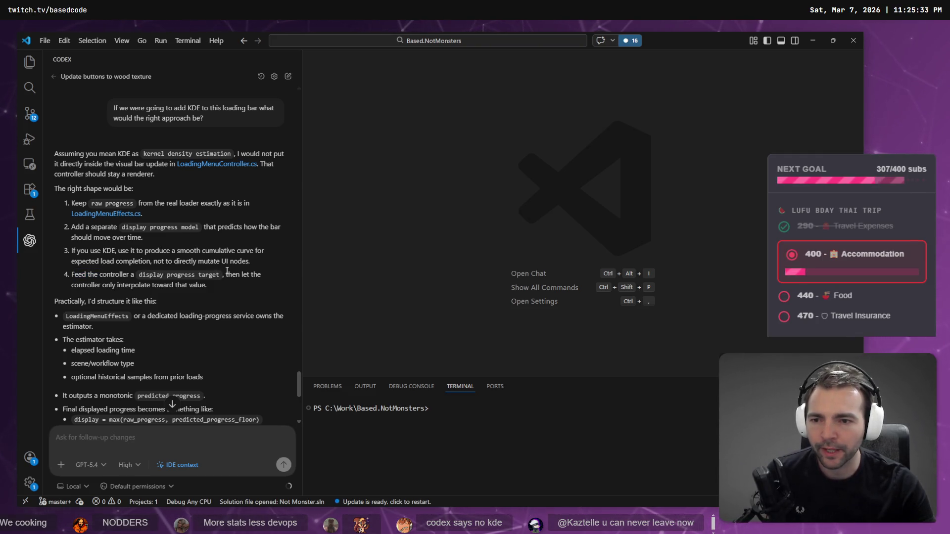
scroll(148, 258, "down", 1)
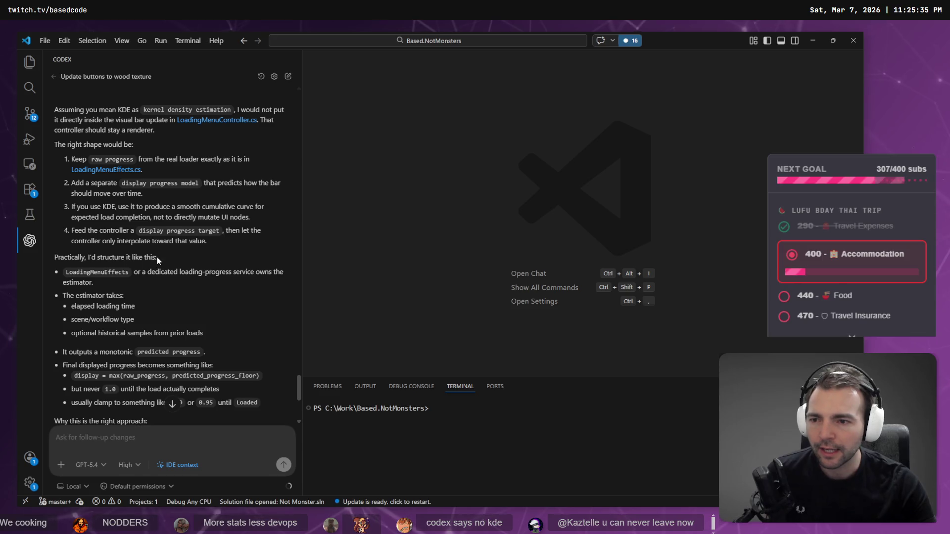
scroll(78, 247, "down", 1)
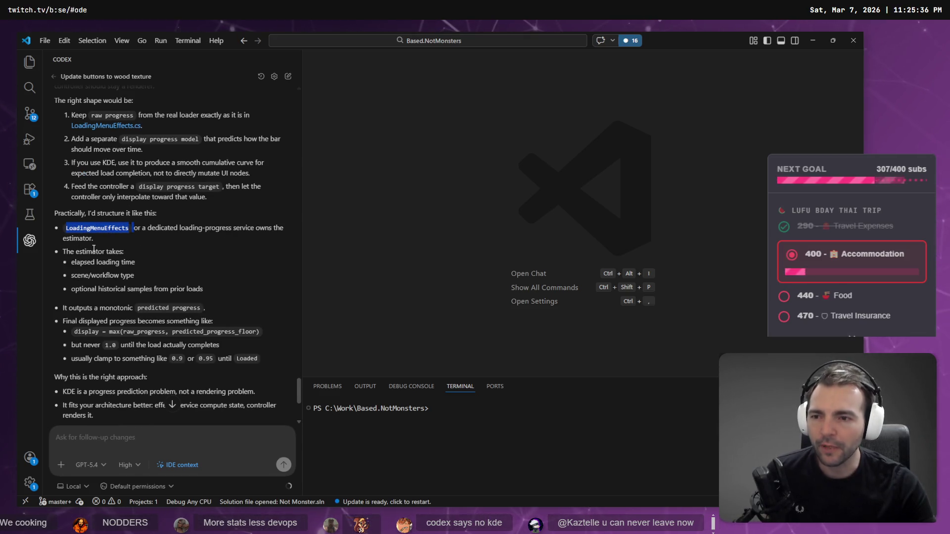
left_click(115, 243)
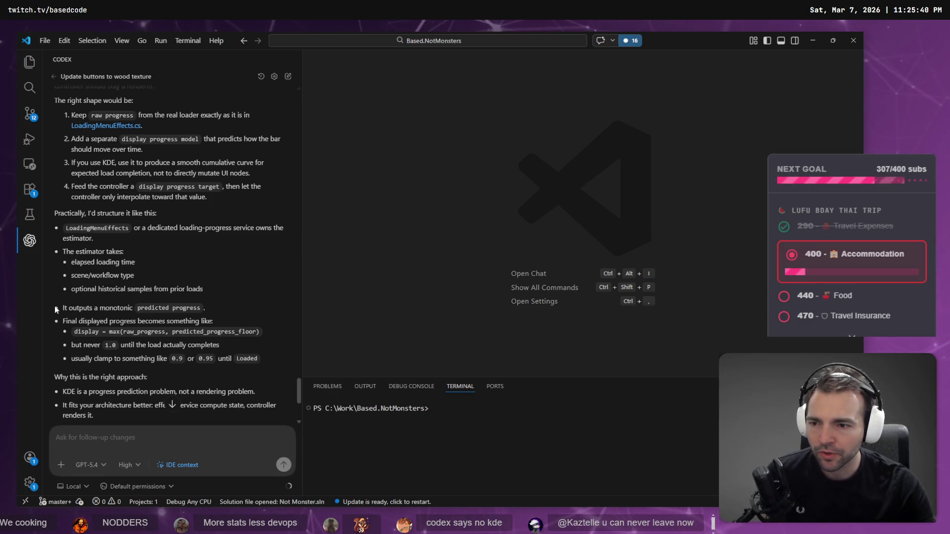
scroll(154, 269, "down", 1)
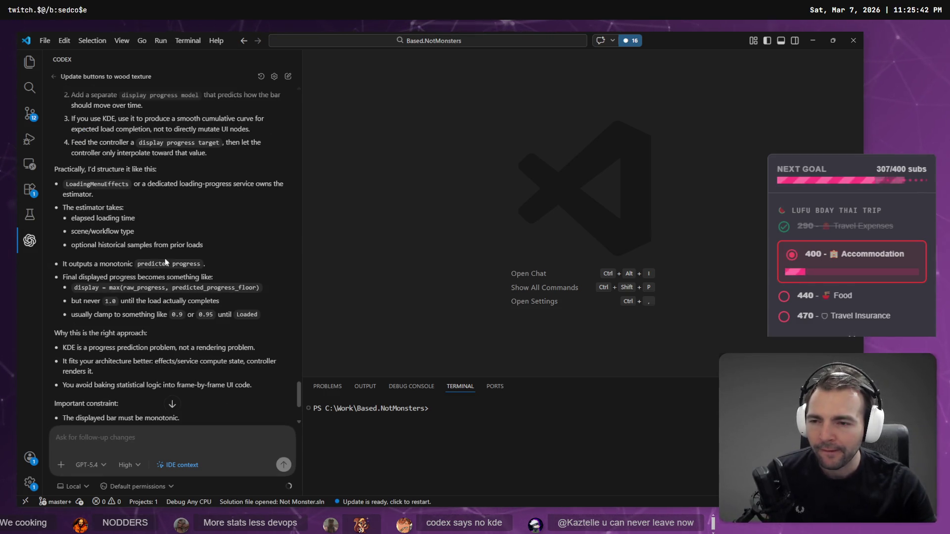
scroll(136, 252, "down", 1)
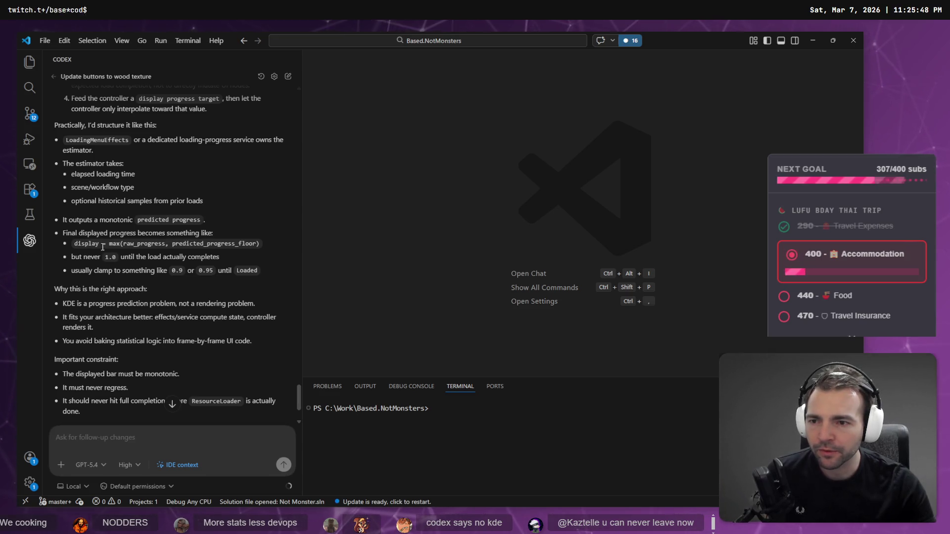
scroll(122, 258, "down", 1)
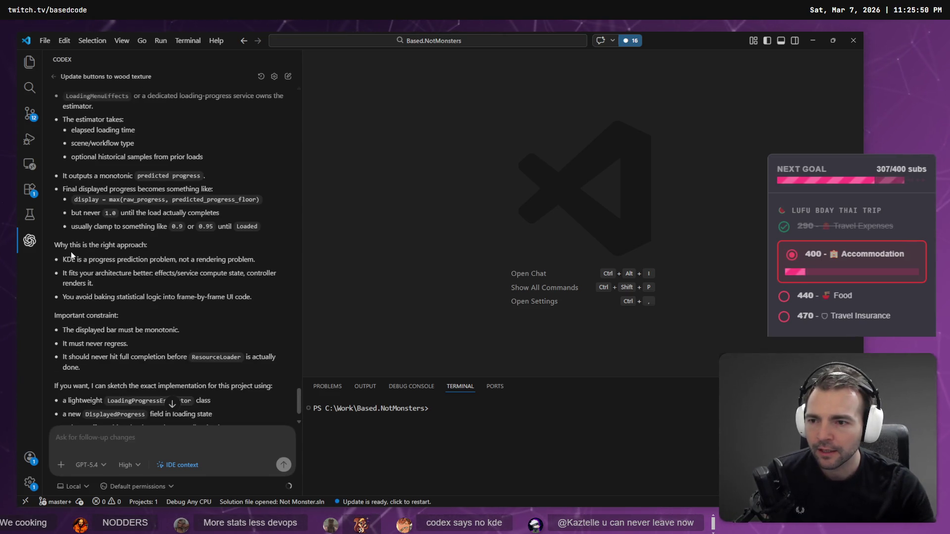
left_click_drag(161, 249, 54, 249)
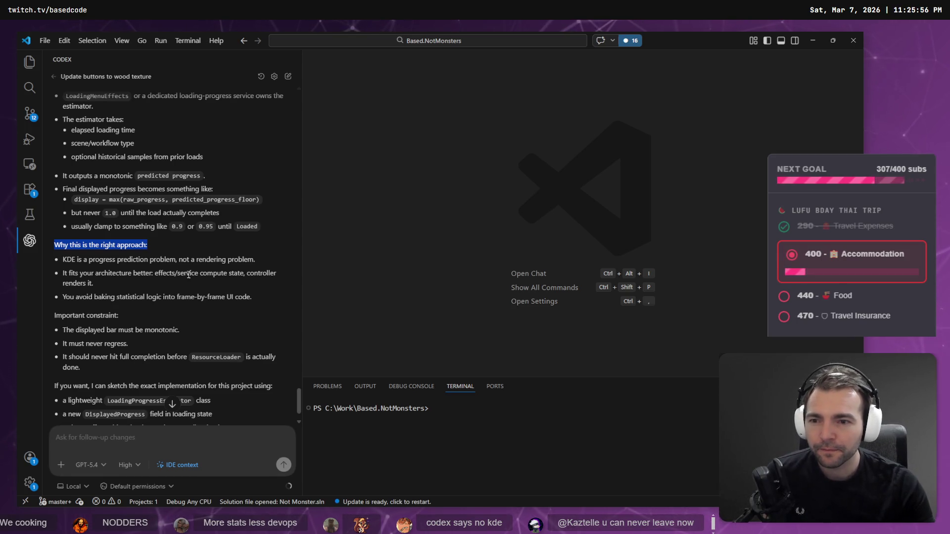
scroll(91, 265, "down", 1)
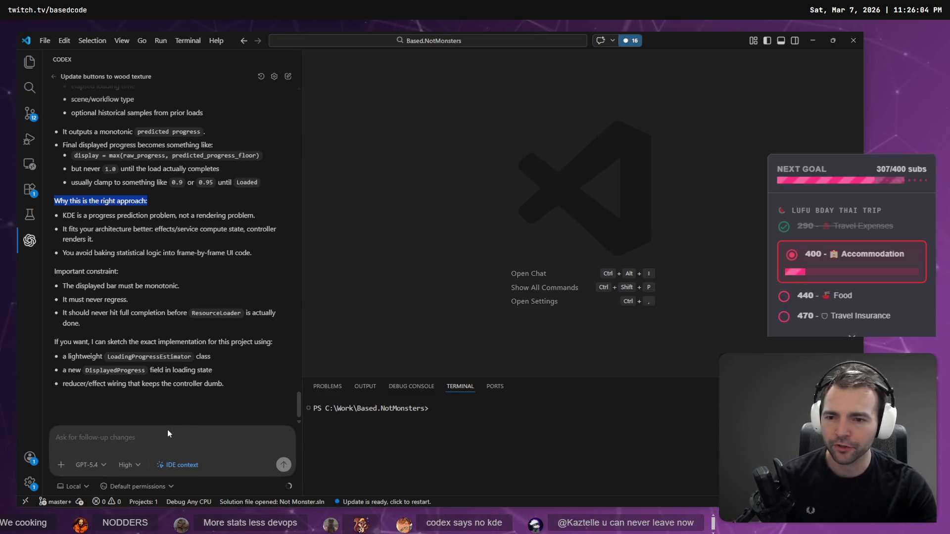
- Reply 'Yeah go ahead and do that.' to Codex by voice to start the estimator
left_click(143, 434)
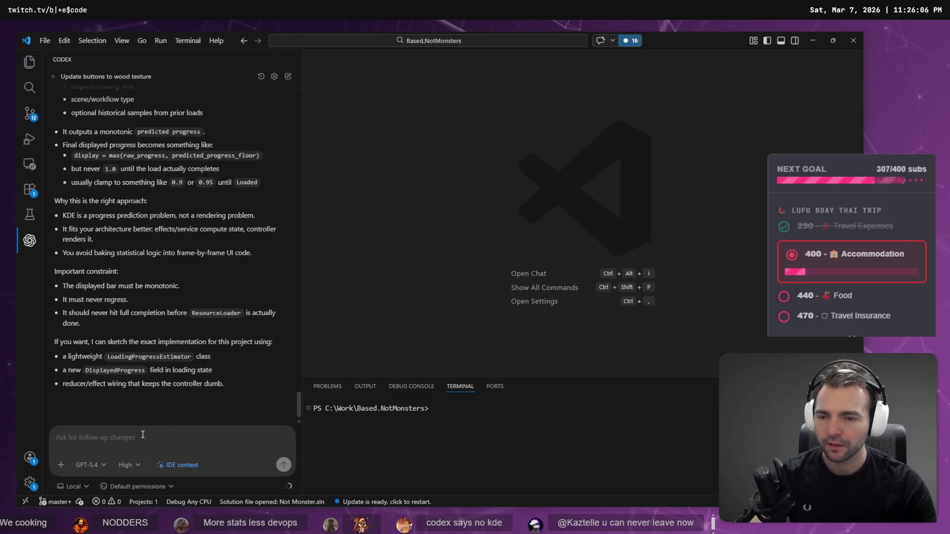
key("super+h")
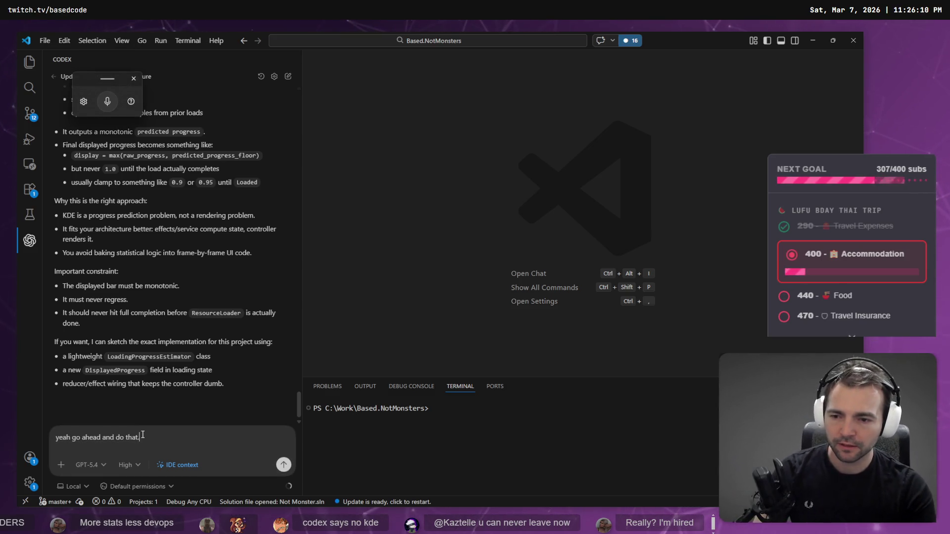
key("Return")
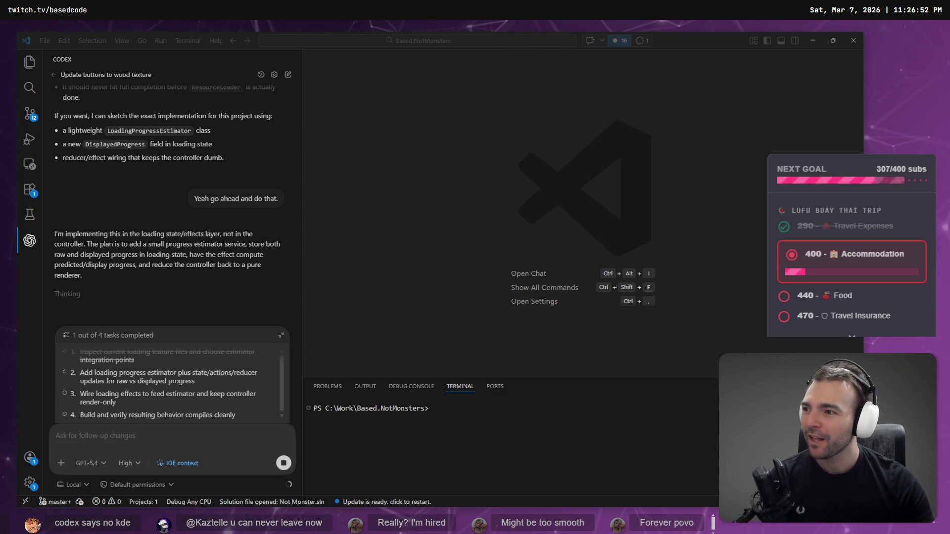
scroll(139, 198, "up", 5)
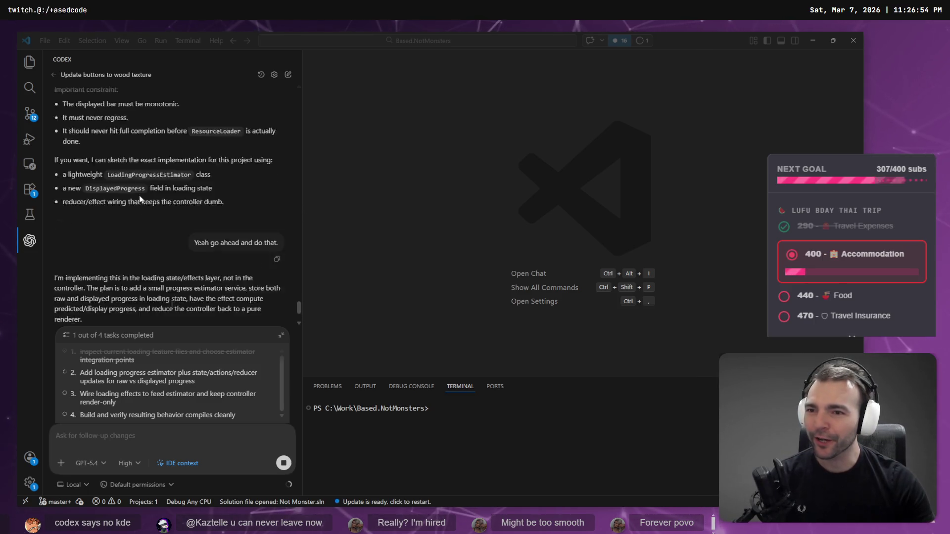
scroll(82, 208, "up", 5)
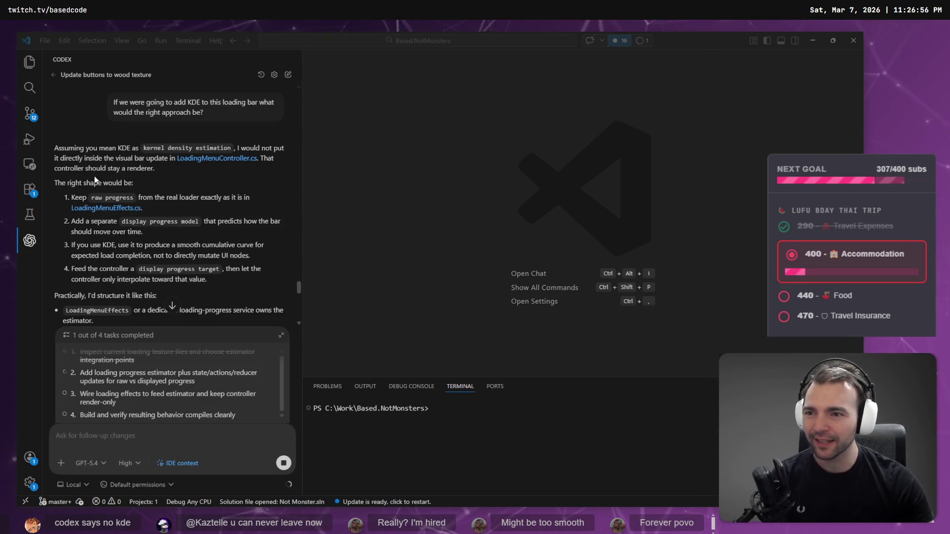
scroll(82, 219, "down", 1)
scroll(96, 245, "up", 1)
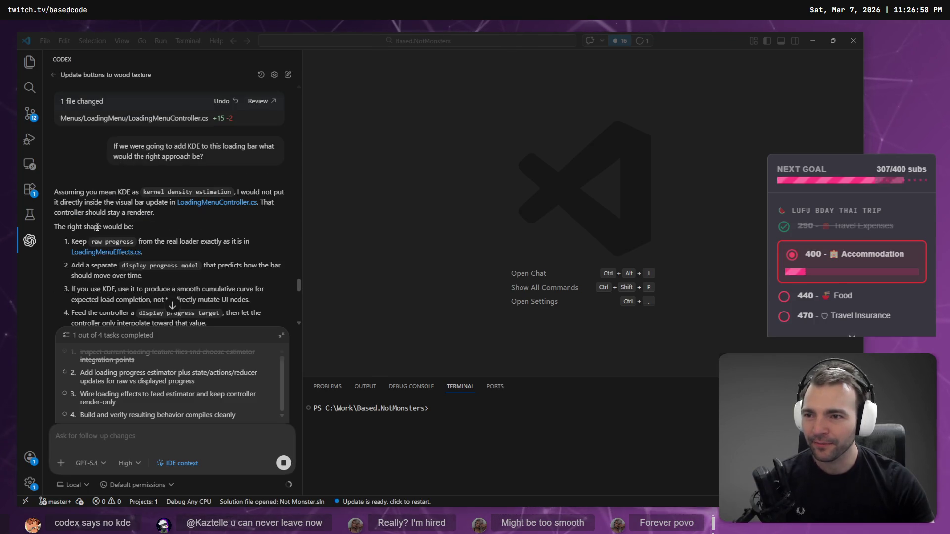
scroll(106, 238, "down", 4)
scroll(117, 230, "down", 4)
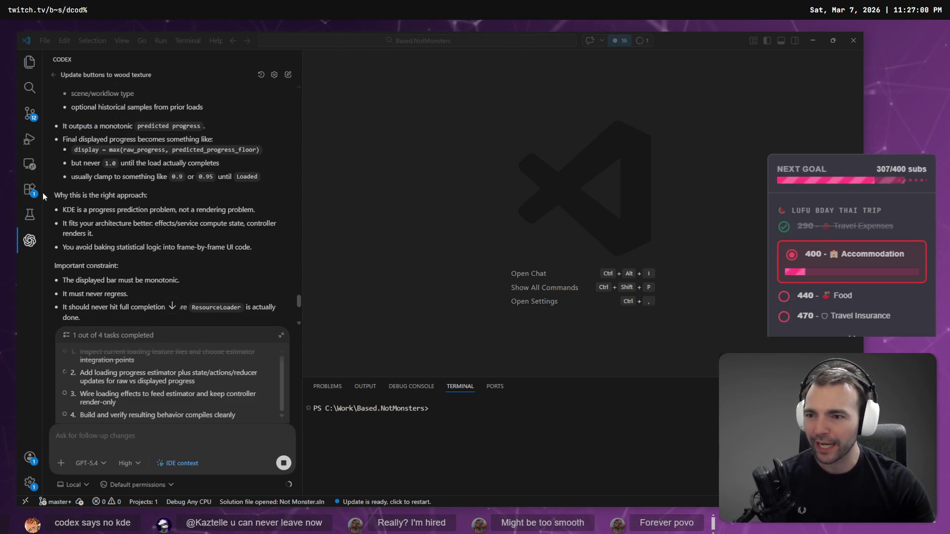
left_click_drag(51, 198, 148, 197)
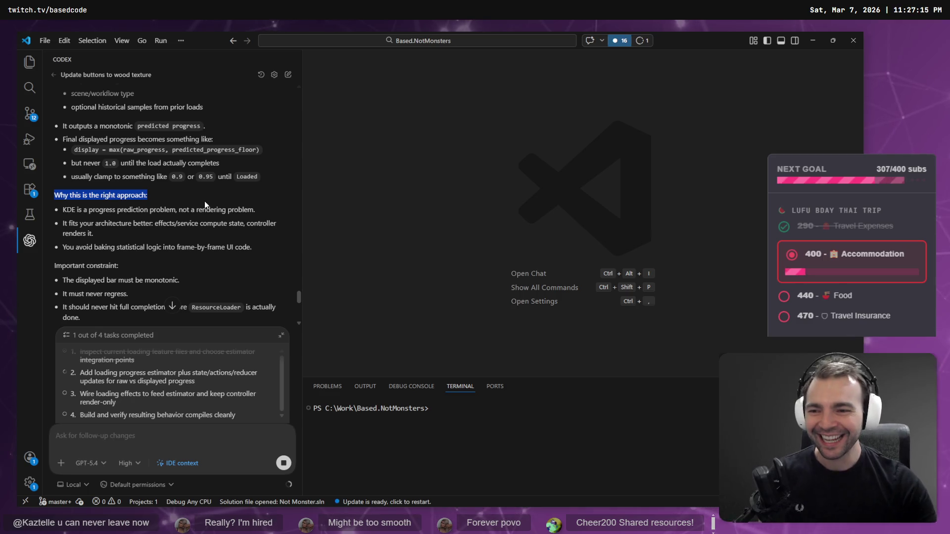
scroll(207, 221, "down", 5)
scroll(210, 218, "down", 2)
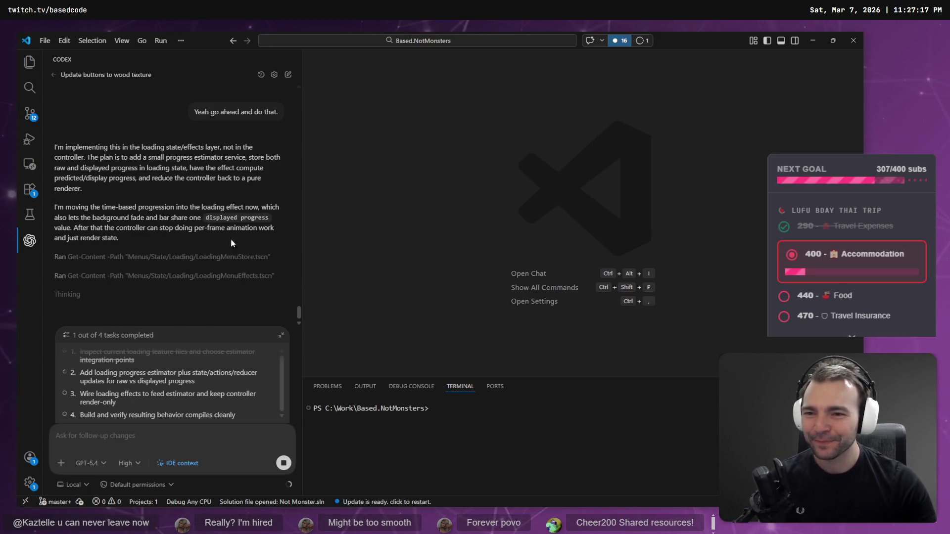
key("alt+Tab")
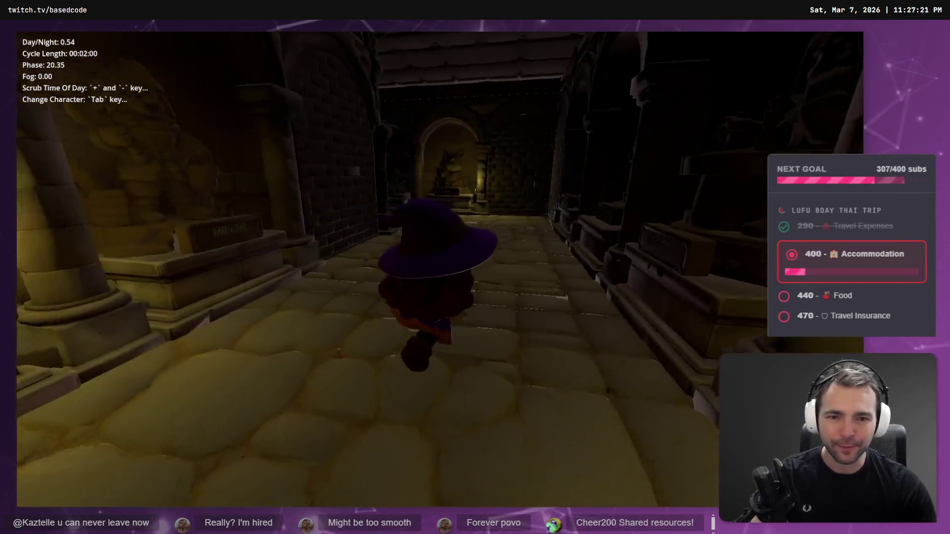
- Walk the witch down the stone corridor toward the statues, then close the game
key("w")
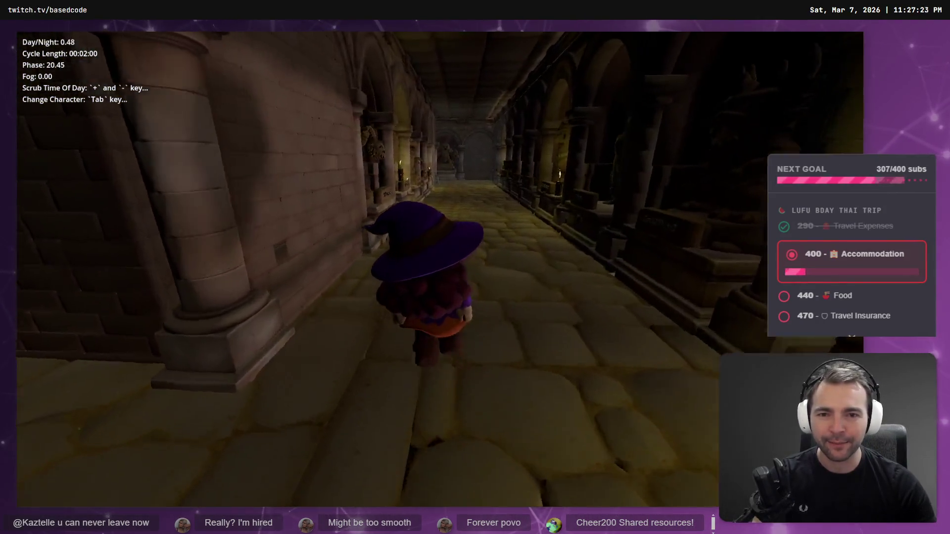
key("w")
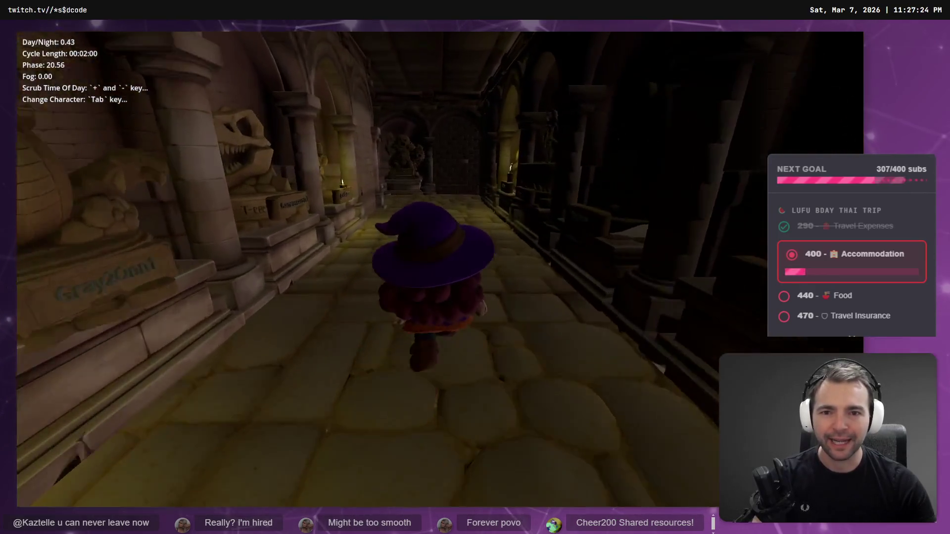
key("alt+F4")
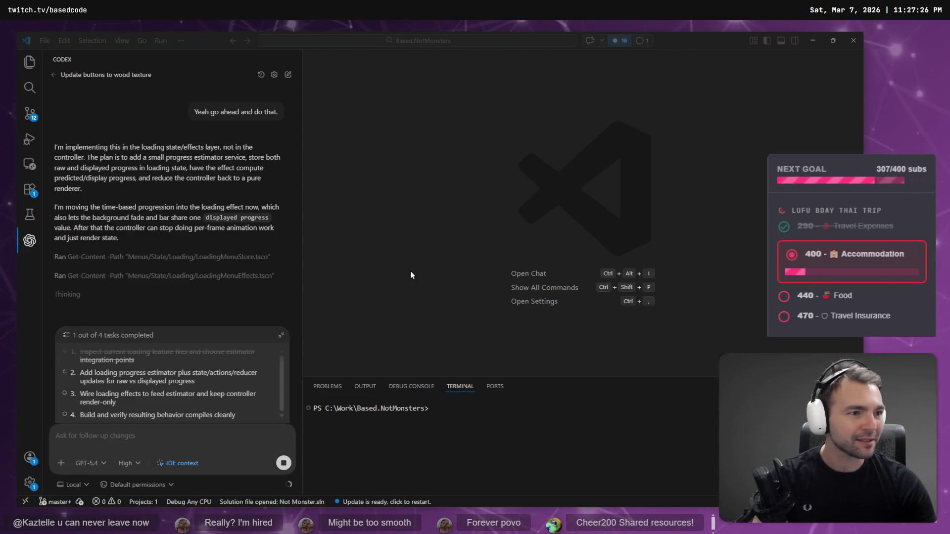
- Switch to the Godot editor showing the Not Monsters MainMenu scene
key("alt+Tab")
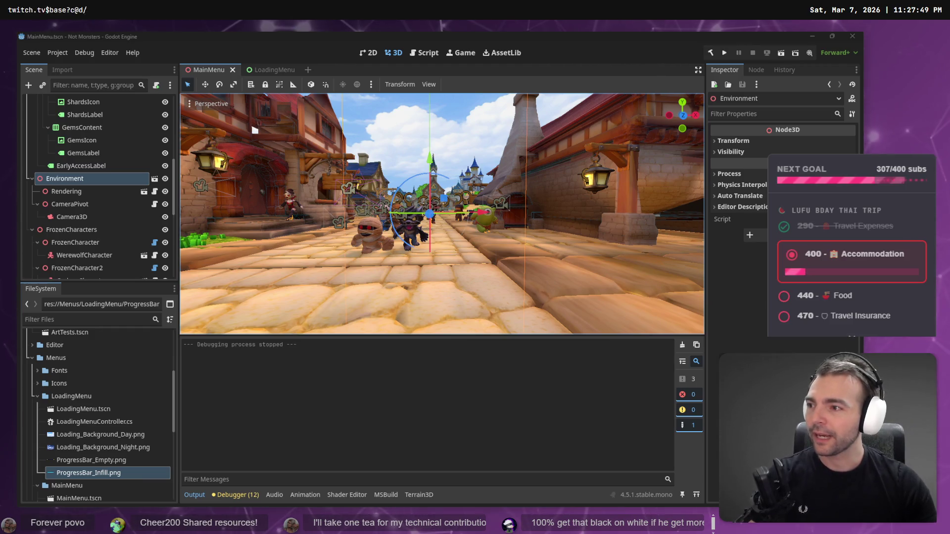
- Switch from Godot back to the Codex chat in VS Code
key("alt+Tab")
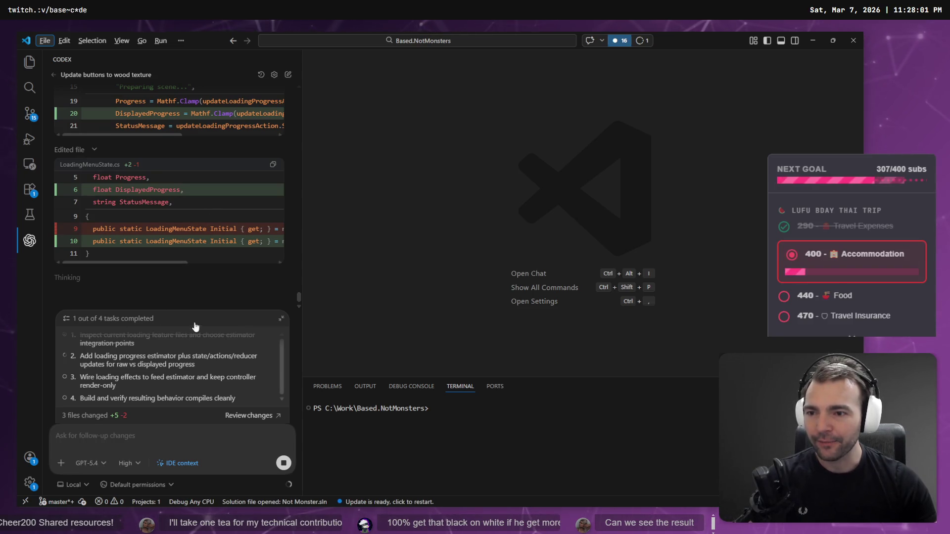
- Drag the Codex sidebar wider to read the loading-state diffs, then switch to Photopea
scroll(185, 231, "up", 5)
scroll(185, 231, "down", 5)
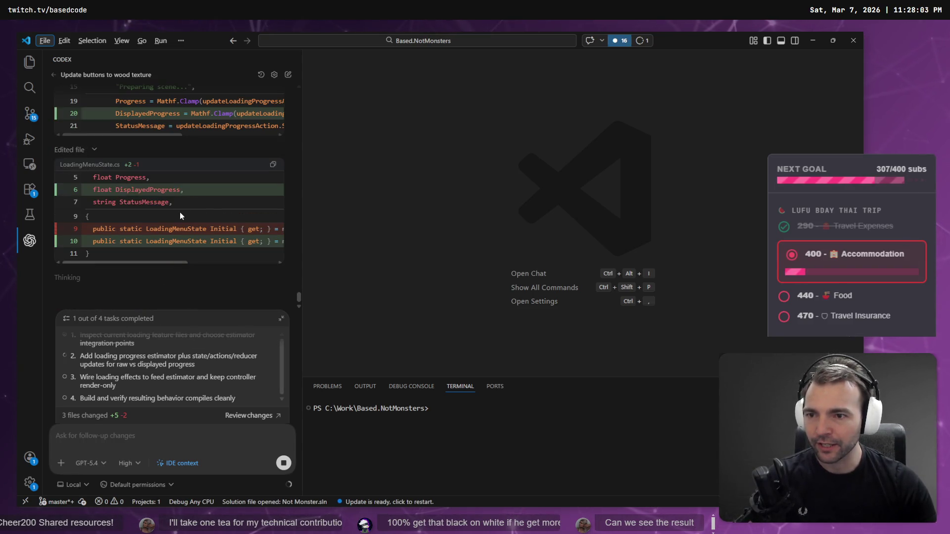
left_click_drag(307, 210, 654, 214)
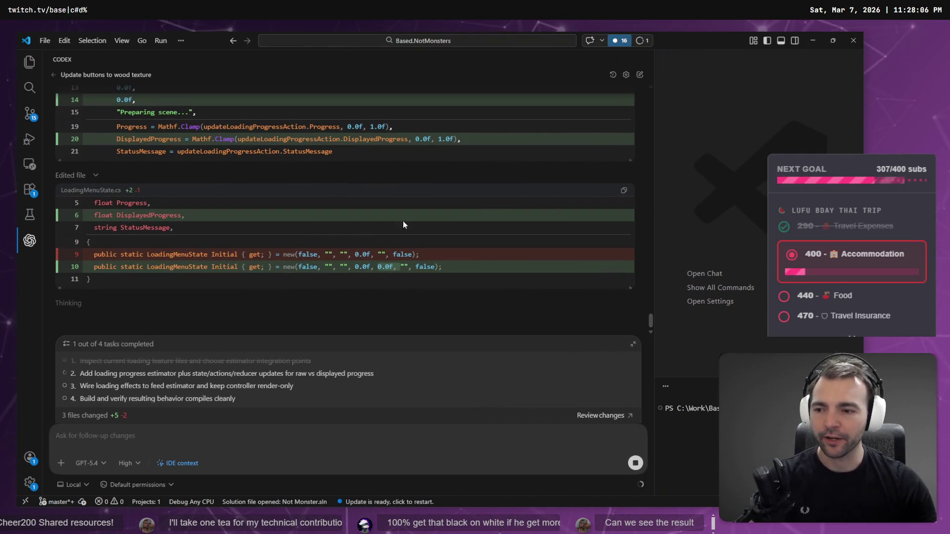
key("alt+Tab")
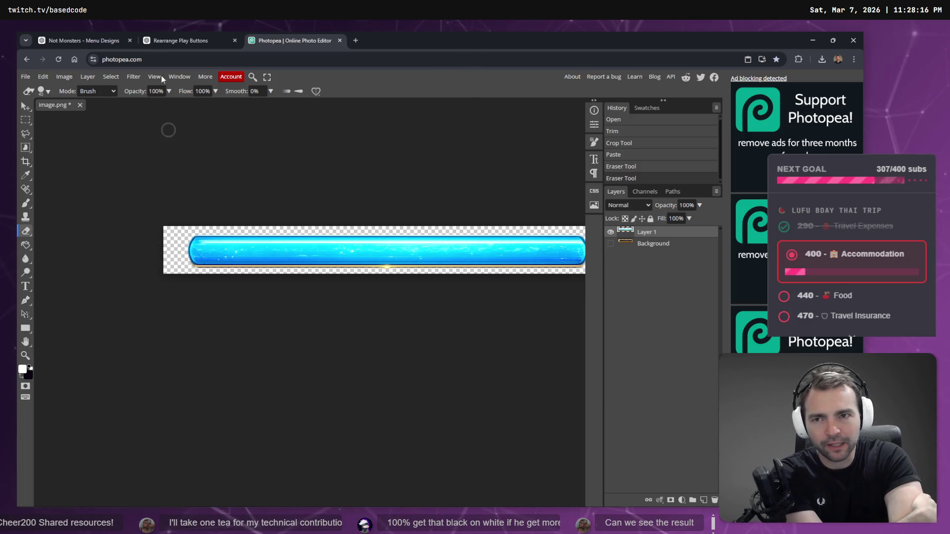
- In the Rearrange Play Buttons chat, request the blue bar without noise and bottom lens flare
left_click(171, 40)
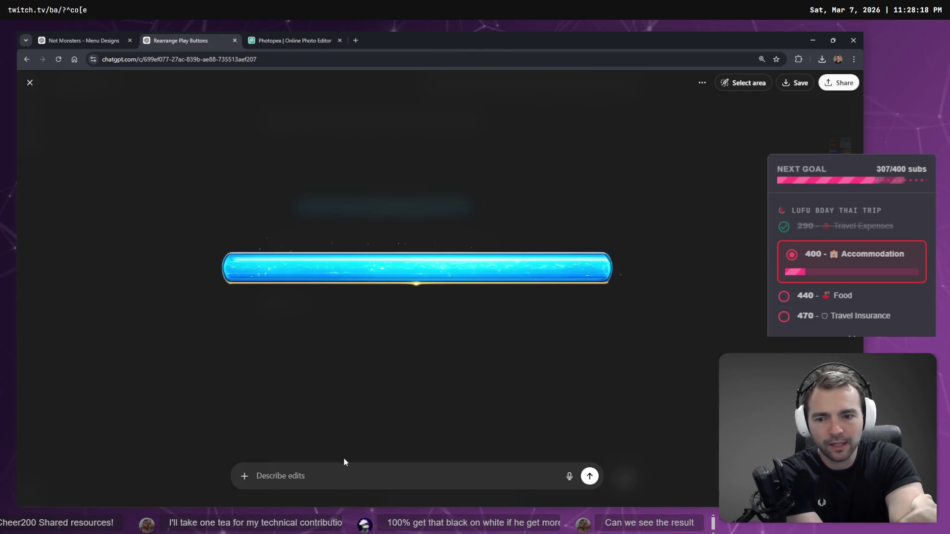
key("super+h")
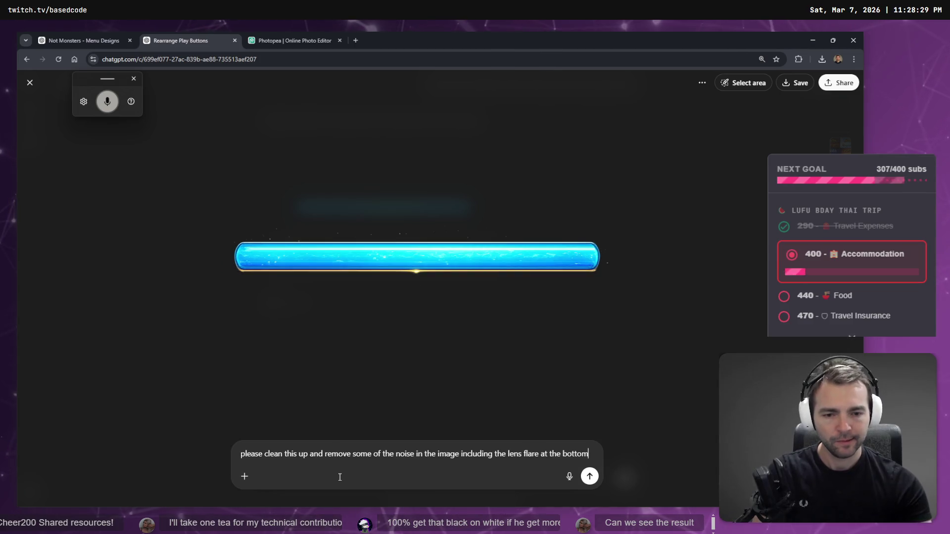
key("Return")
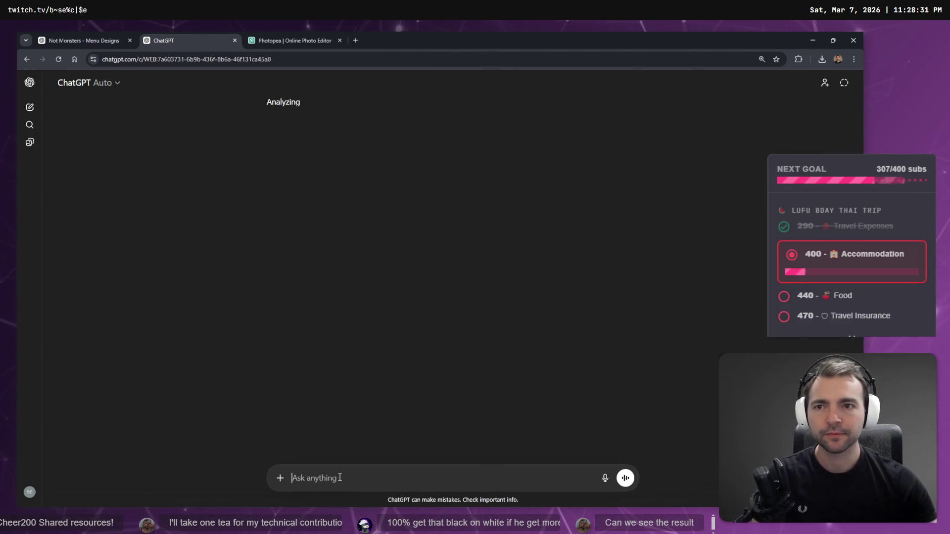
key("alt+Tab")
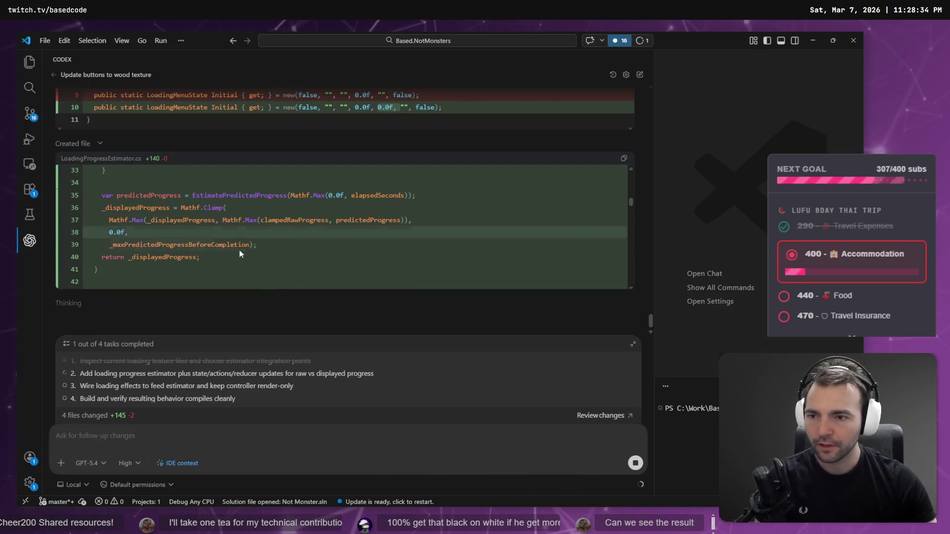
- Look over Codex's diffs, including the new LoadingProgressEstimator.cs, then switch to Fork
scroll(203, 257, "down", 2)
scroll(205, 248, "up", 6)
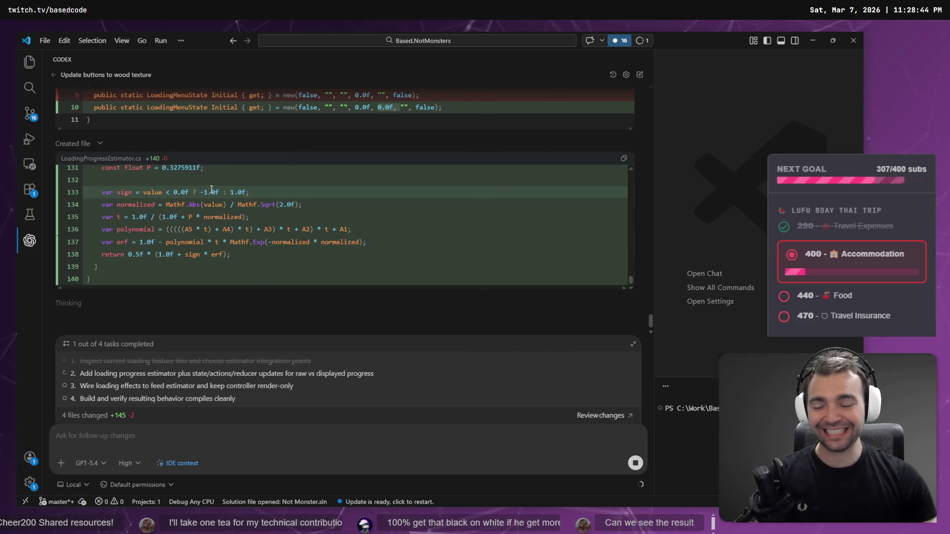
scroll(396, 114, "up", 5)
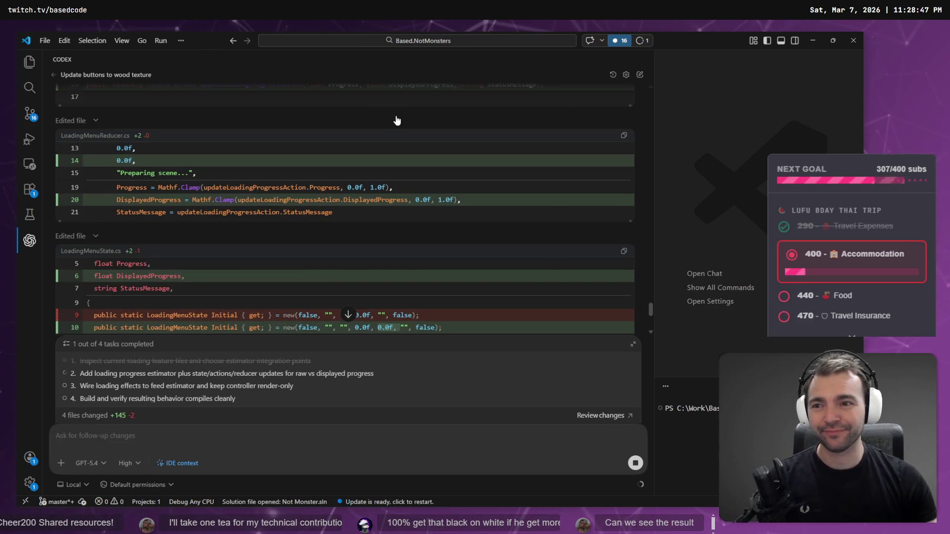
scroll(401, 154, "up", 3)
scroll(402, 163, "down", 3)
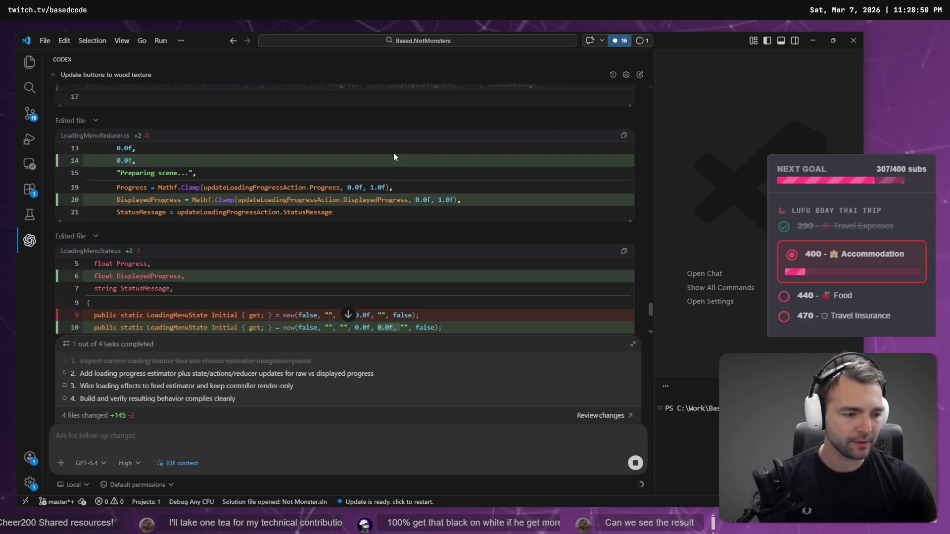
key("alt+Tab")
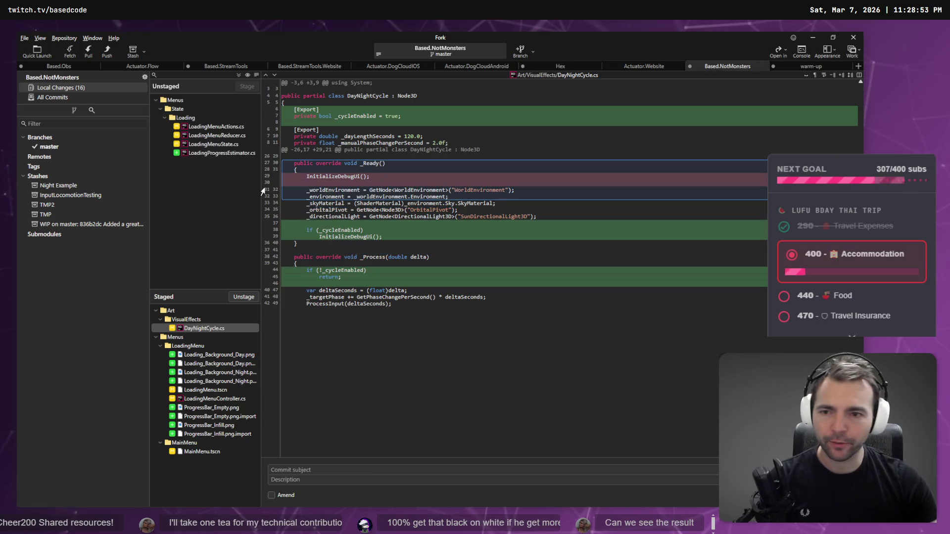
- Open the LoadingProgressEstimator.cs diff in Fork and search for uses of MaxHistoricalSamplesPerScene
left_click(210, 153)
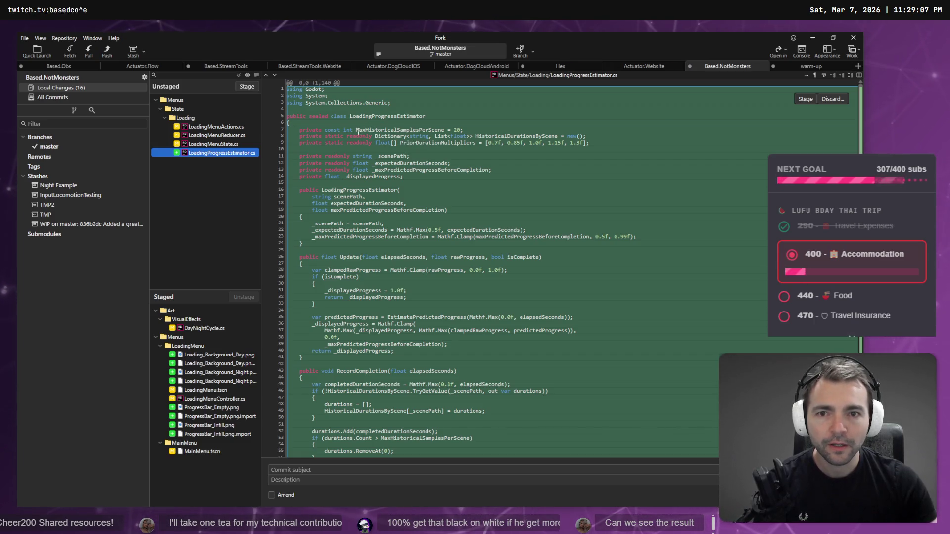
left_click_drag(356, 130, 434, 129)
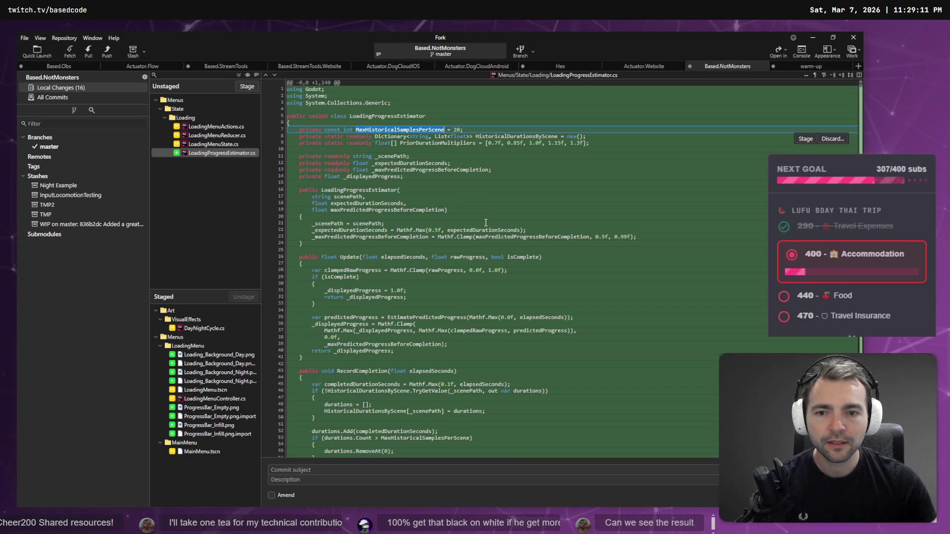
scroll(485, 224, "down", 10)
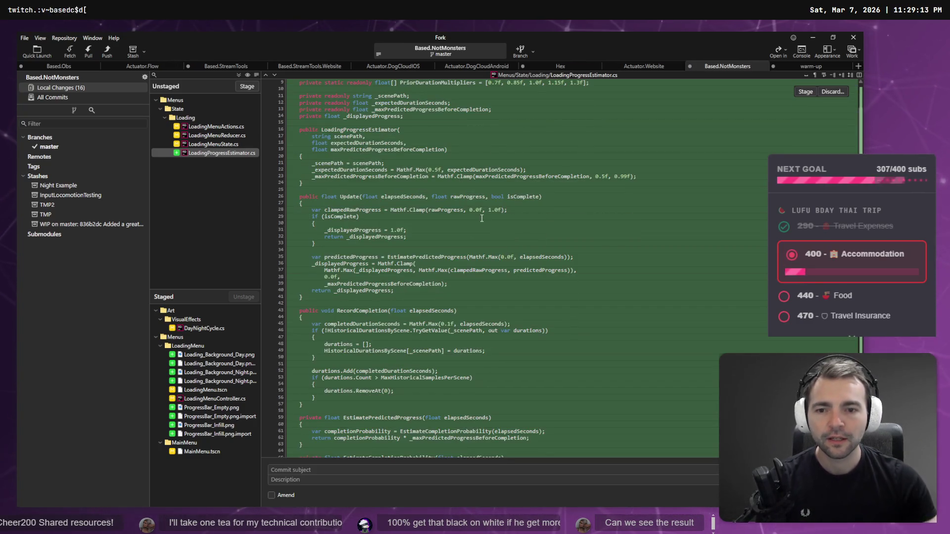
scroll(476, 260, "up", 10)
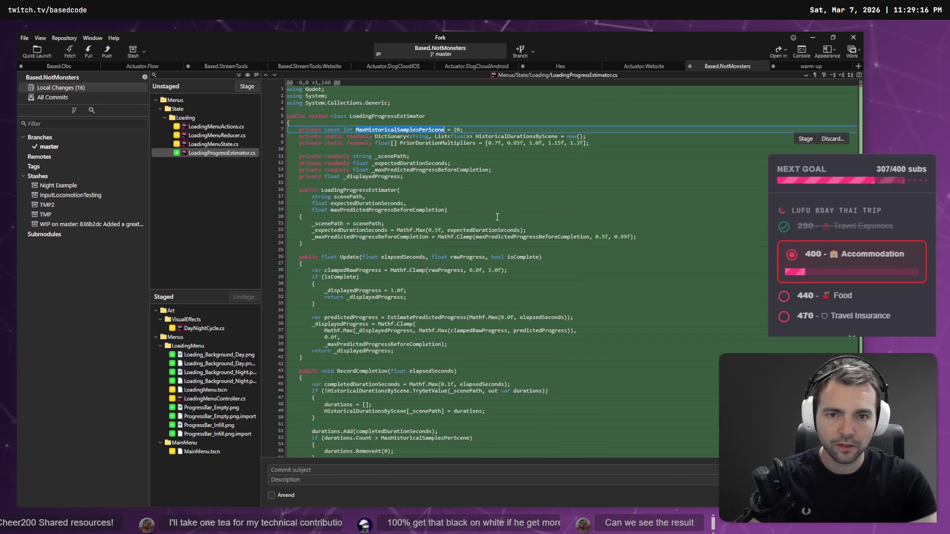
key("ctrl+f")
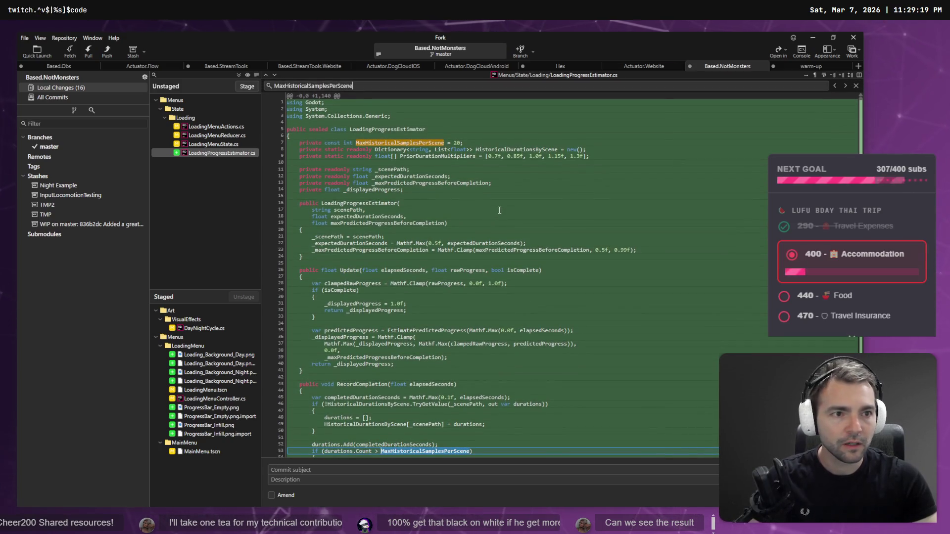
scroll(500, 212, "down", 5)
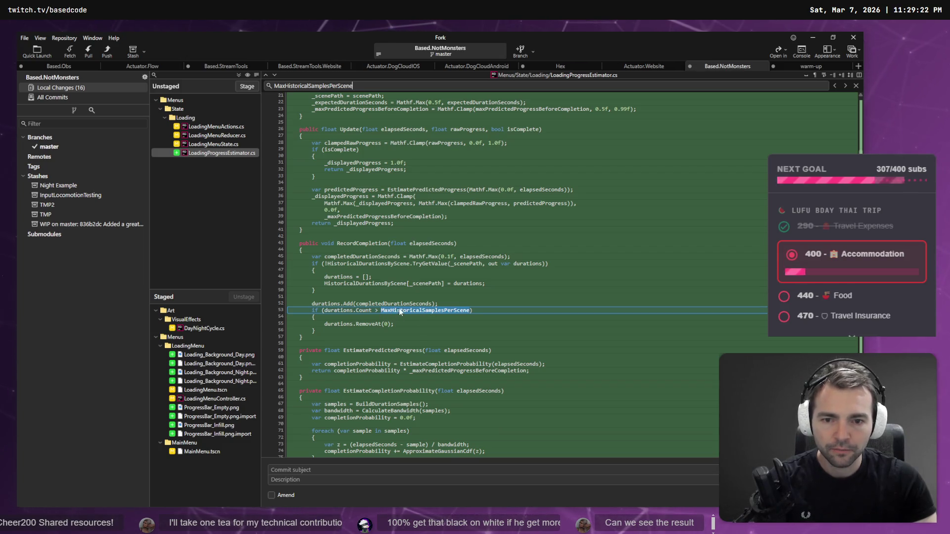
scroll(452, 301, "up", 5)
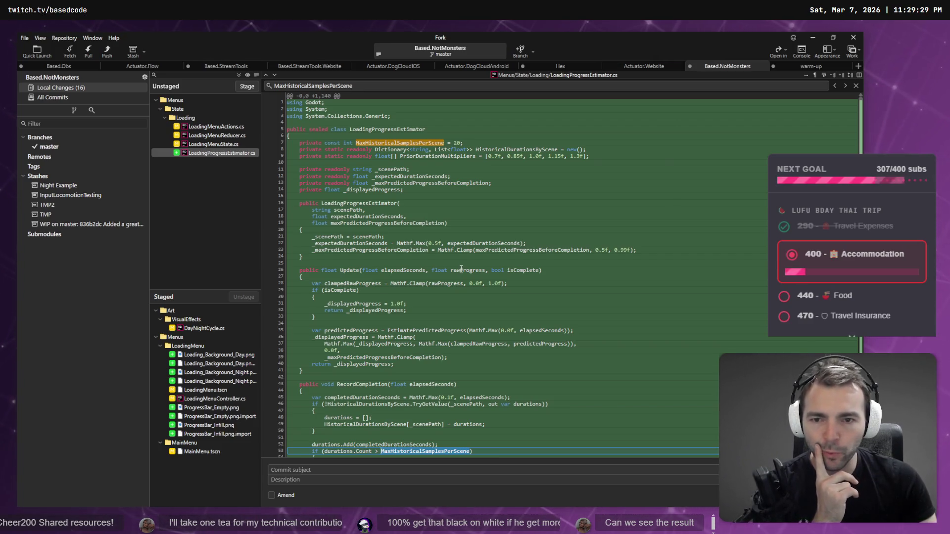
scroll(461, 270, "down", 2)
scroll(462, 270, "up", 2)
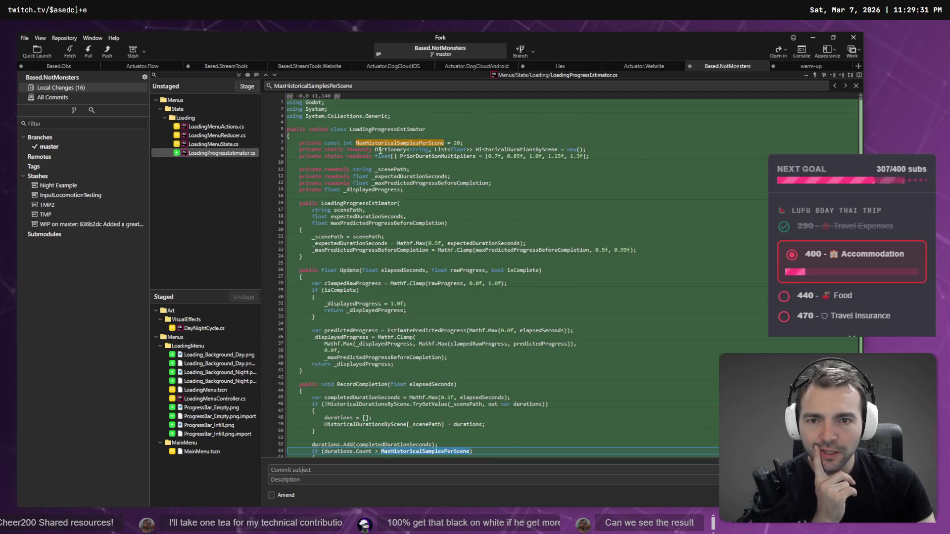
- Trace the _expectedDurationSeconds field and expectedDurationSeconds constructor parameter through the diff
double_click(410, 176)
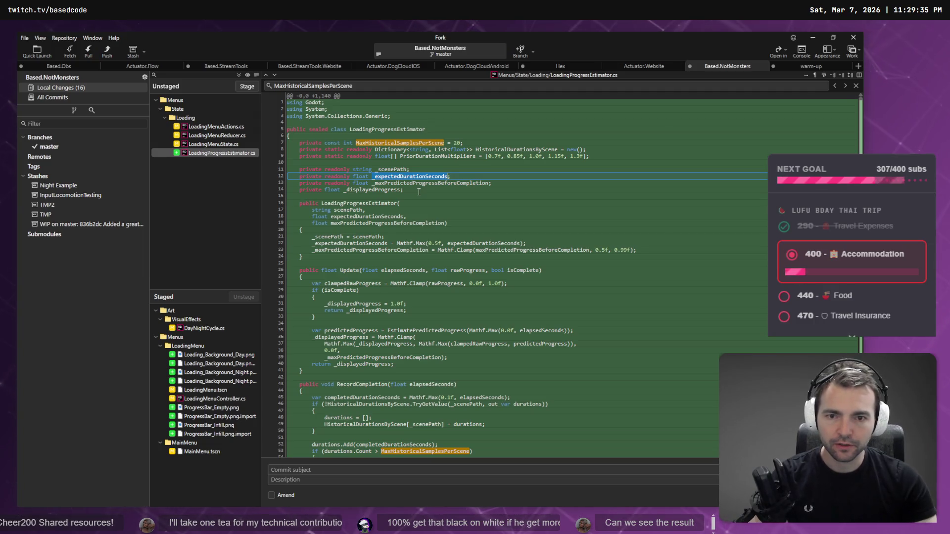
key("ctrl+f")
key("Return")
scroll(391, 406, "down", 3)
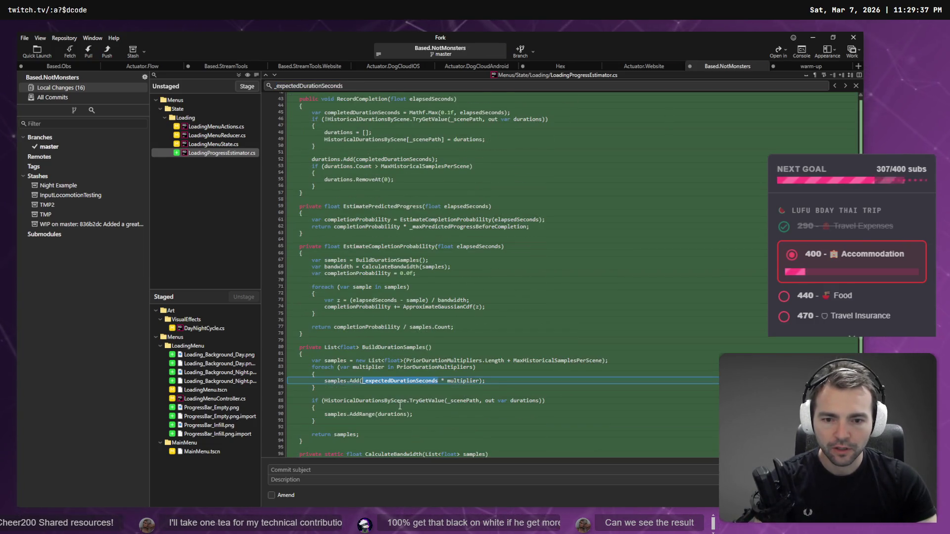
key("Return")
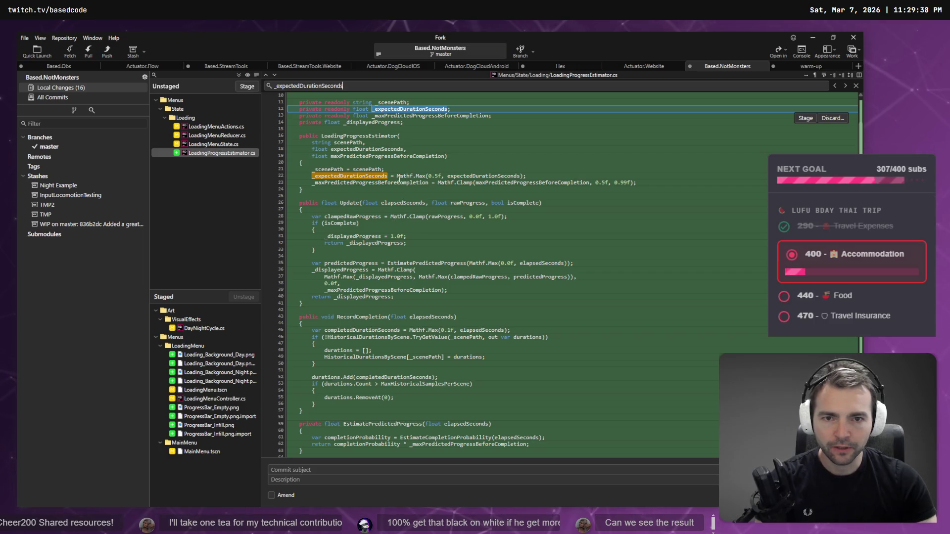
double_click(471, 177)
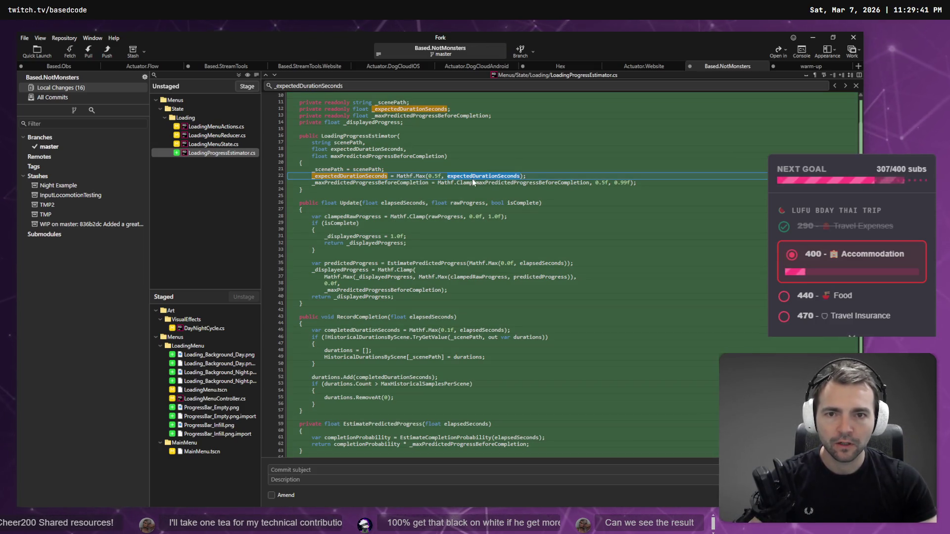
key("ctrl+f")
key("Return")
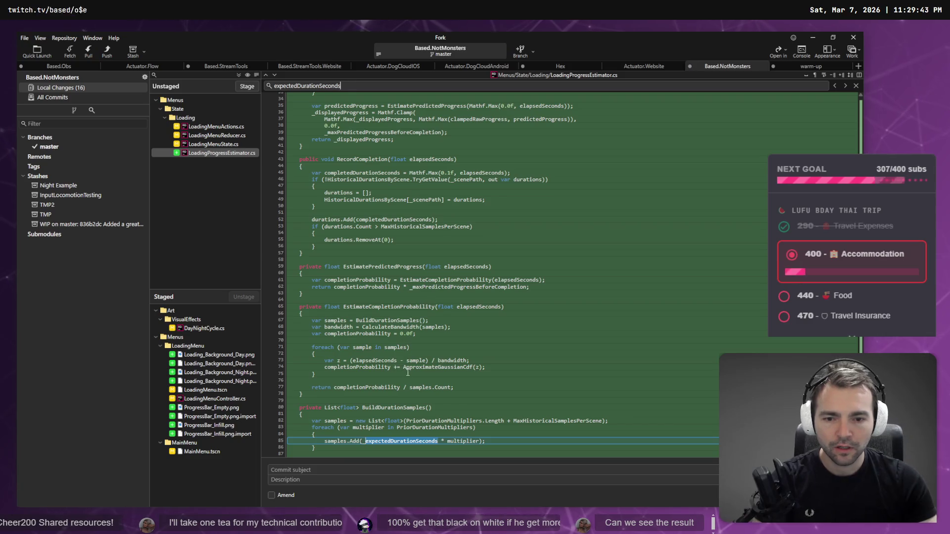
scroll(424, 376, "up", 10)
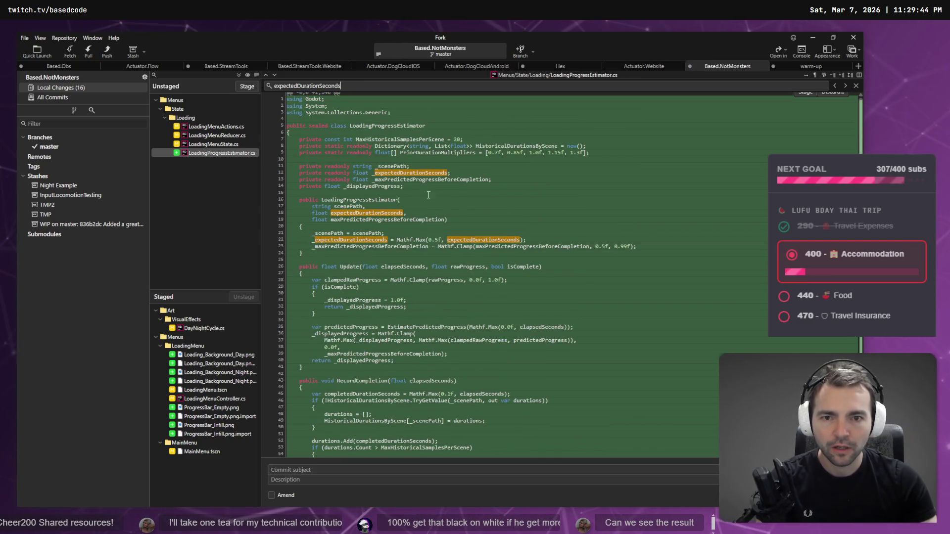
- Search the diff for LoadingProgressEstimator occurrences, then return to the Codex chat
double_click(353, 201)
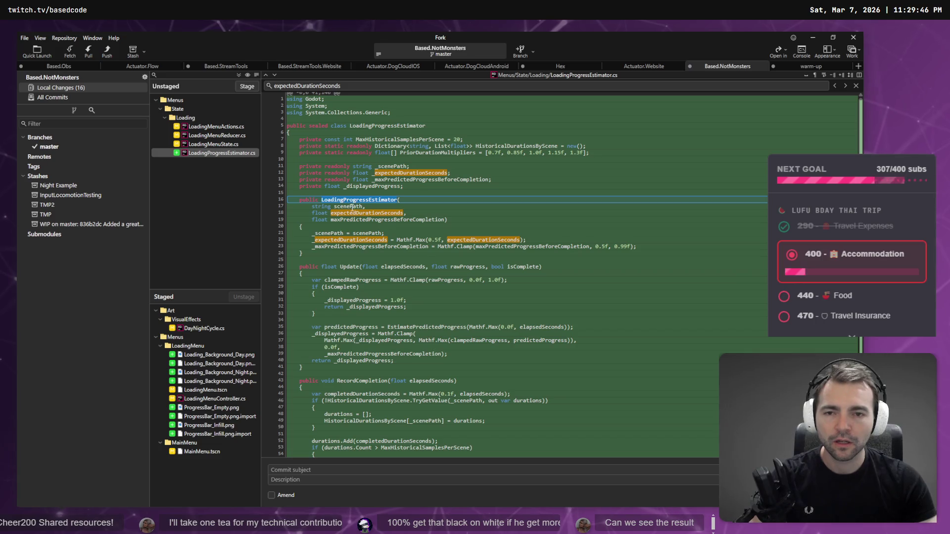
key("ctrl+f")
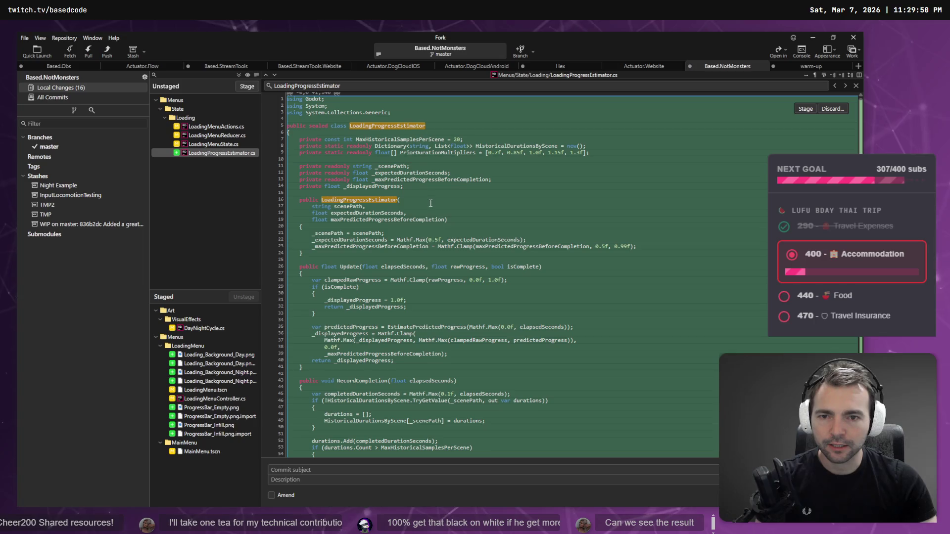
key("alt+Tab")
scroll(358, 290, "down", 5)
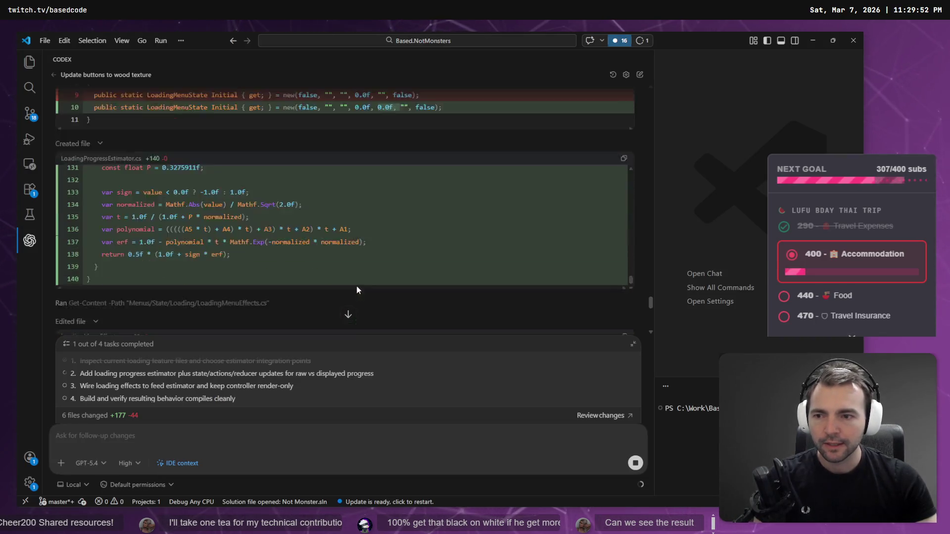
- Read Codex's final summary of the KDE estimator and its six changed files, then move to Godot
scroll(364, 250, "down", 10)
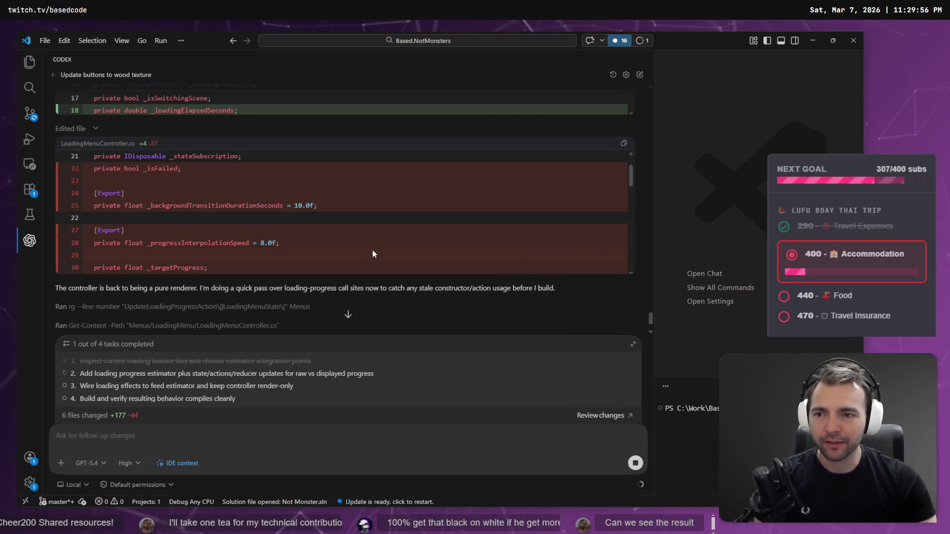
scroll(372, 254, "down", 10)
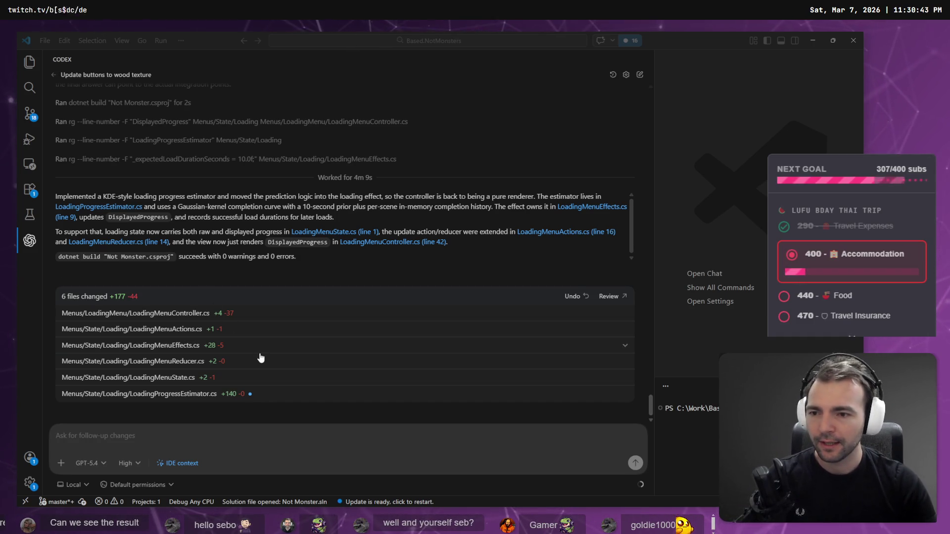
scroll(334, 240, "up", 5)
scroll(316, 262, "down", 5)
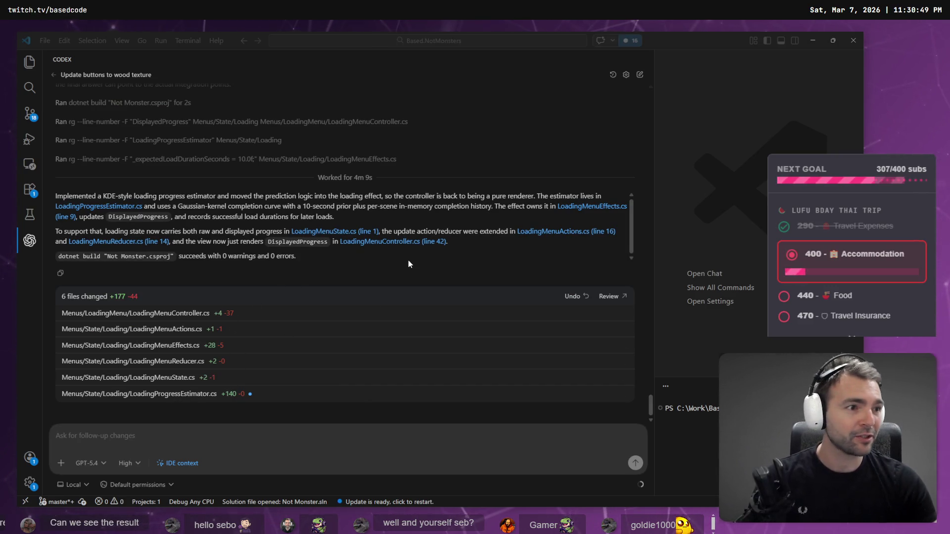
key("alt+Tab")
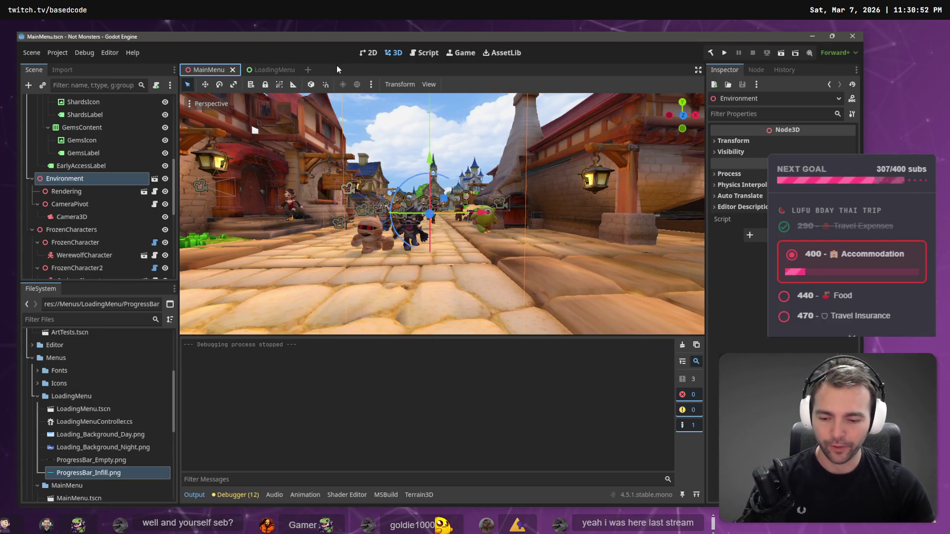
key("F5")
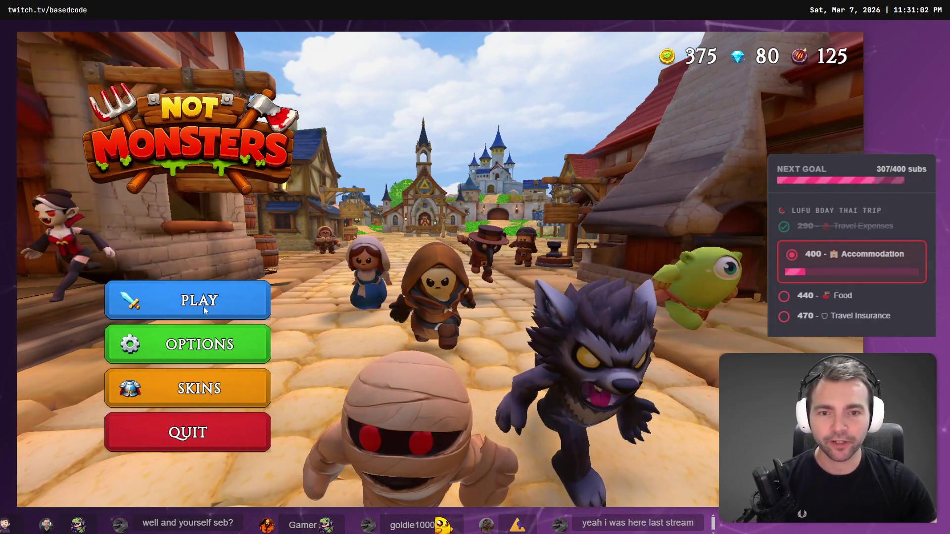
left_click(204, 307)
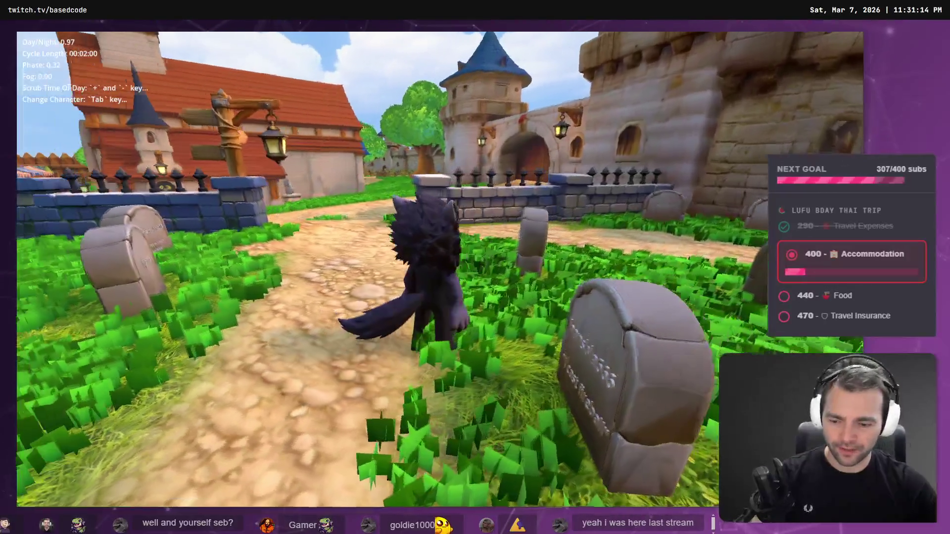
key("Escape")
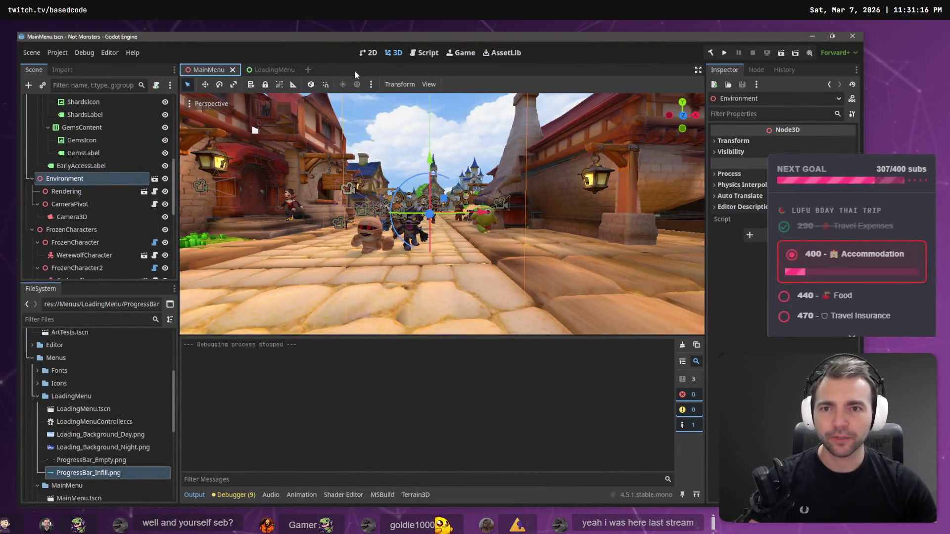
key("F5")
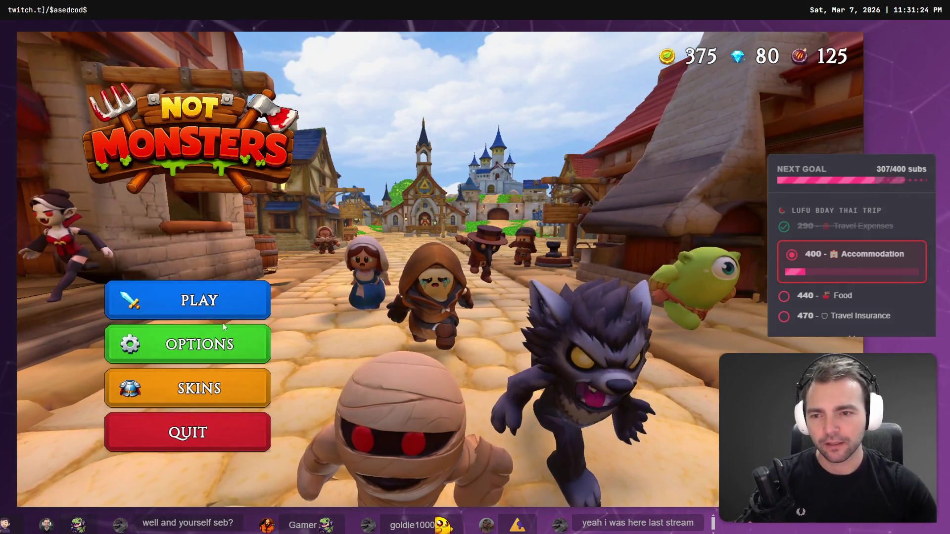
left_click(206, 312)
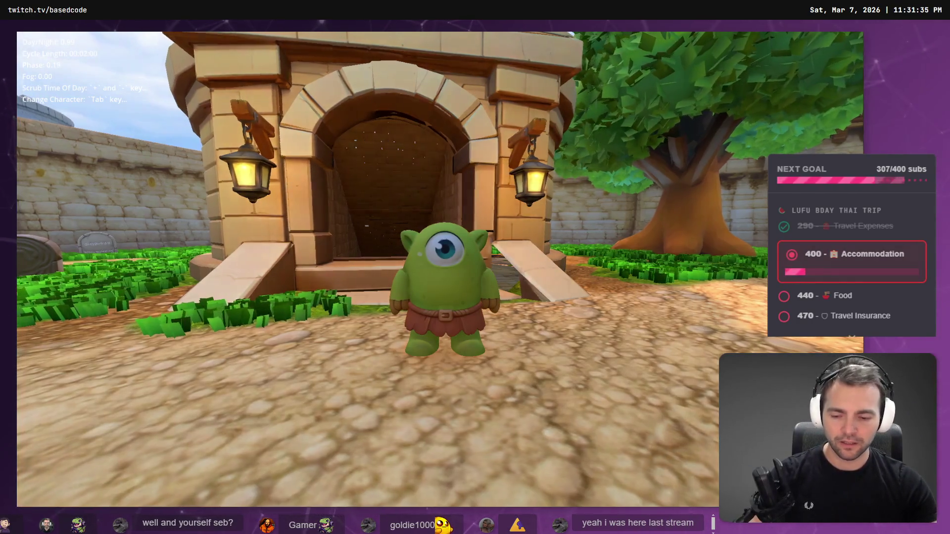
key("F8")
key("F5")
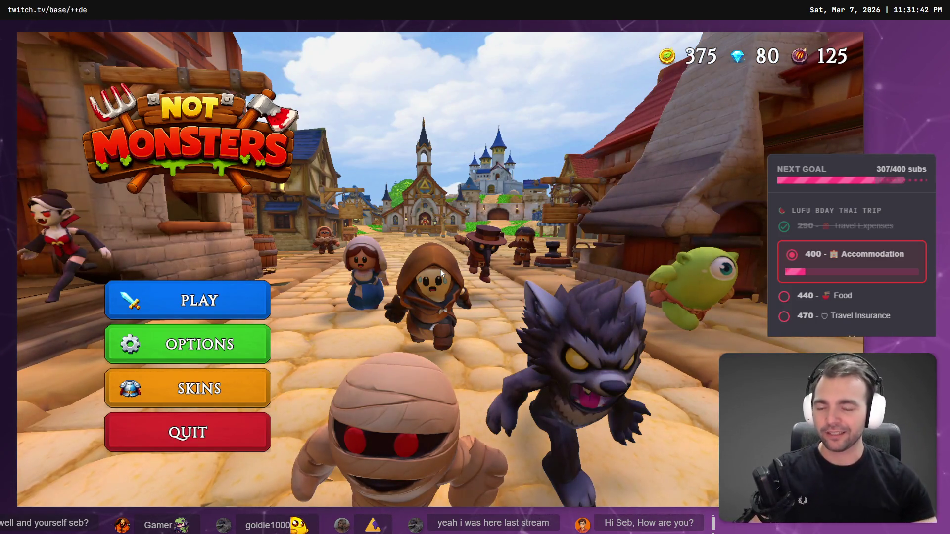
left_click(233, 296)
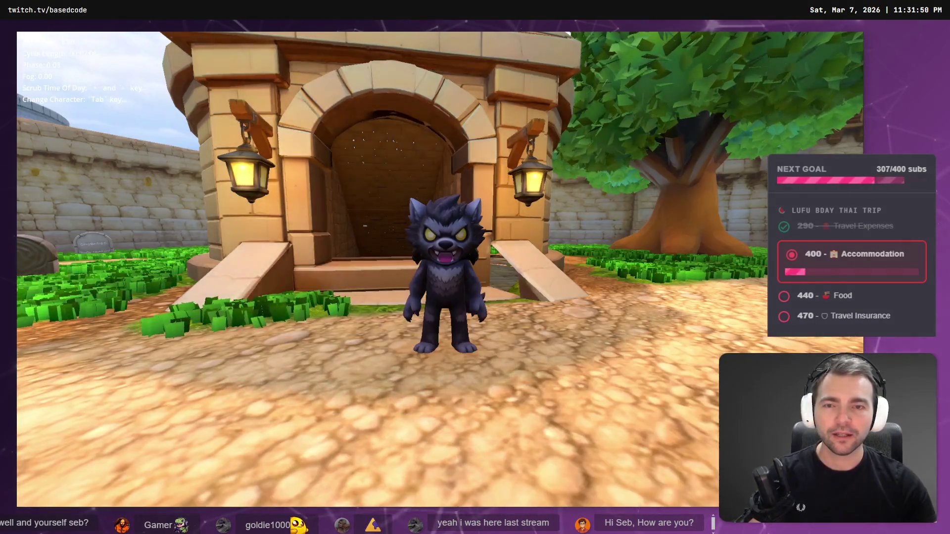
key("a")
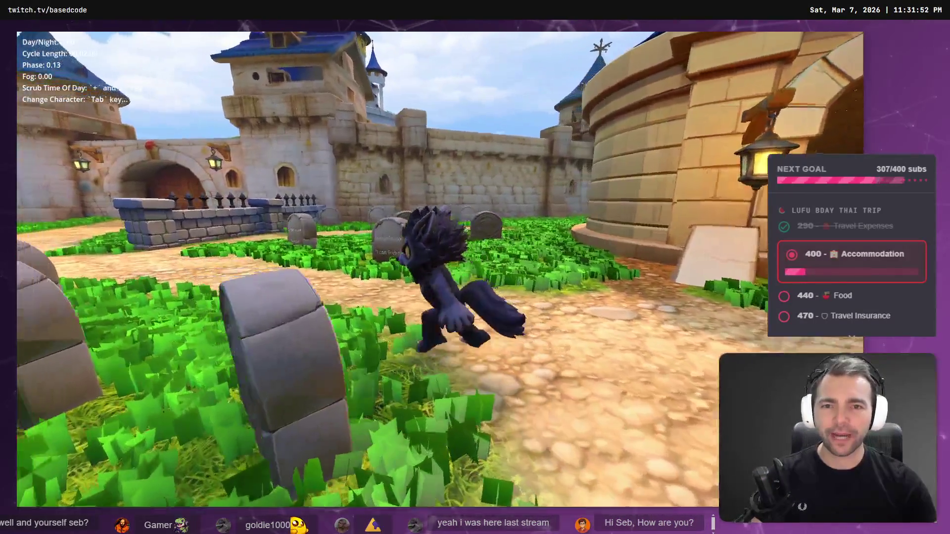
key("F8")
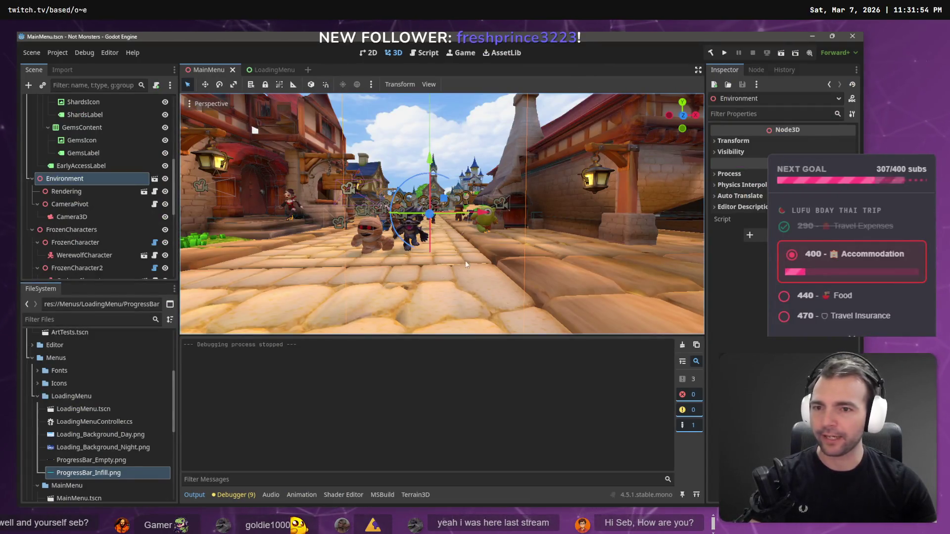
- Run Not Monsters again with F5, stop it with F8, and return to VS Code
key("F5")
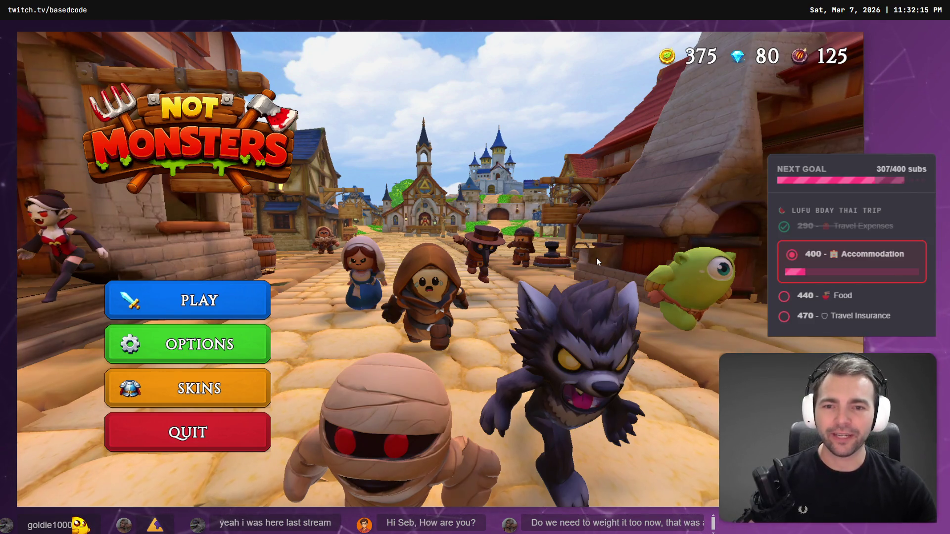
key("F8")
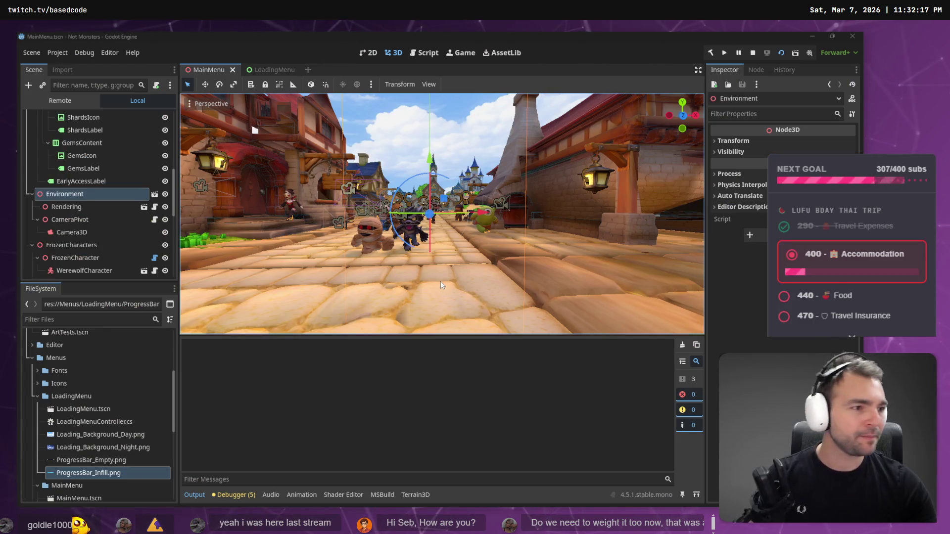
key("alt+Tab")
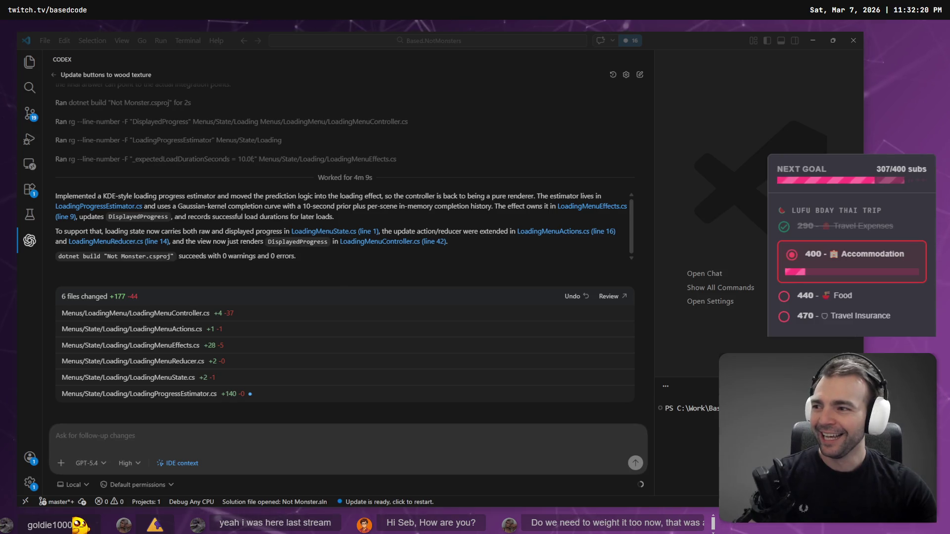
- Paste the drafted follow-up question and edit it to note the bar's starting at 37%
left_click(185, 440)
type("Do we need to weight it too now, that was anticlimactic I think it went less smooth why isn't it starting at 0...")
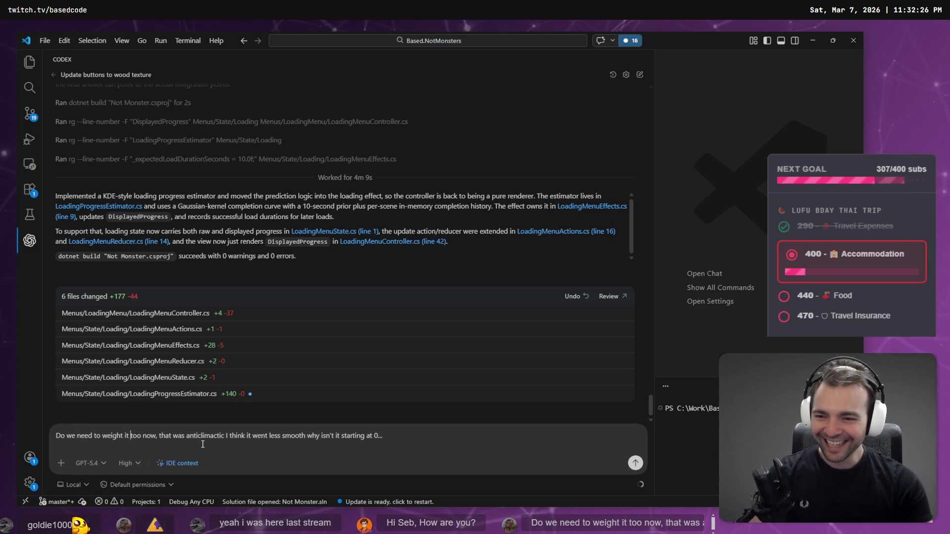
key("BackSpace")
type("?")
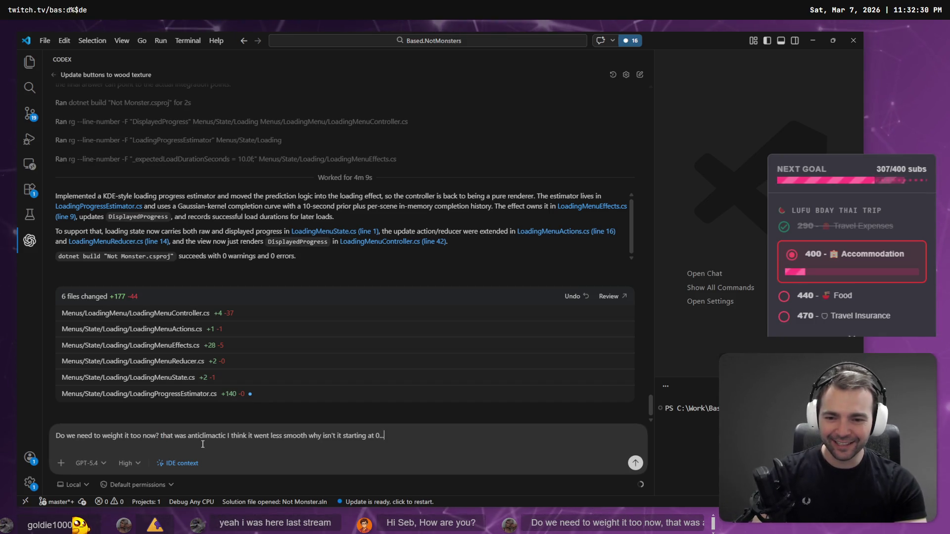
key("BackSpace")
key("BackSpace")
type("I")
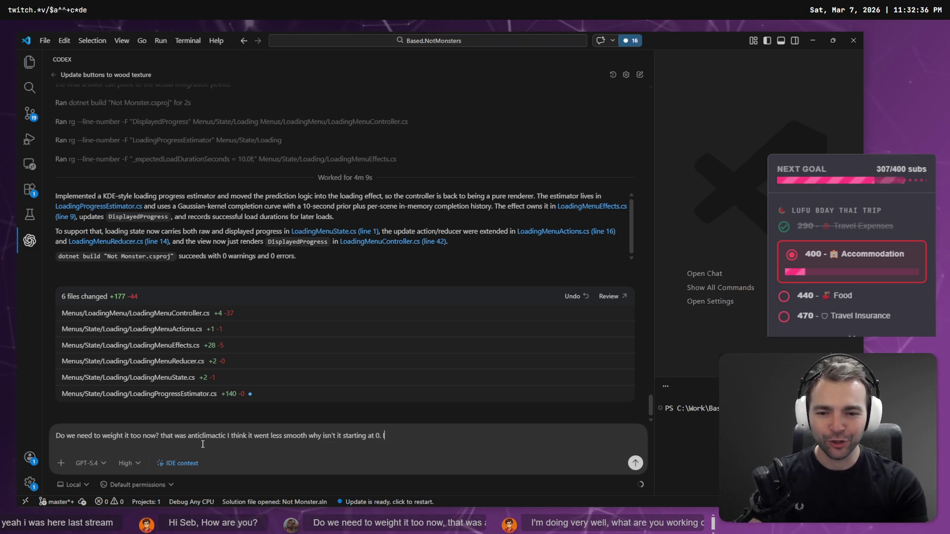
type("'")
type("s starting at 37")
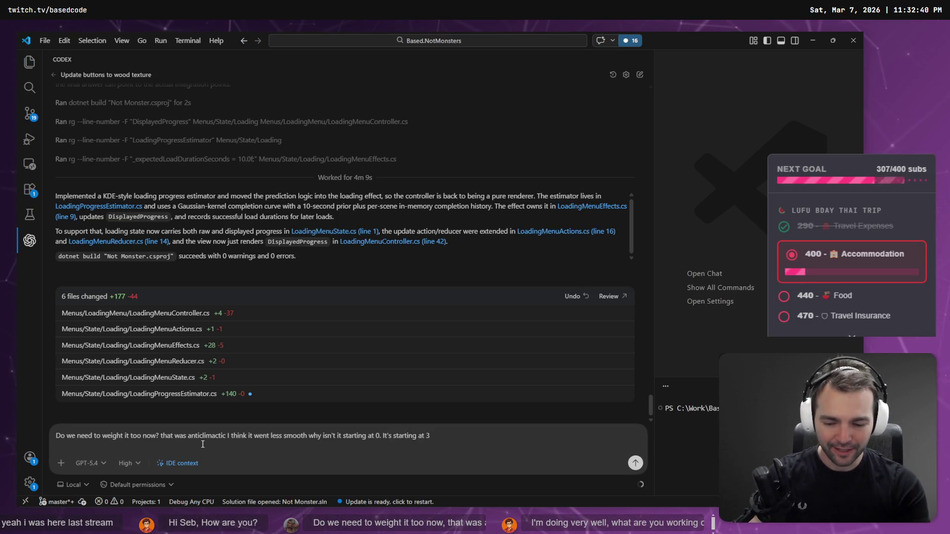
type("%.")
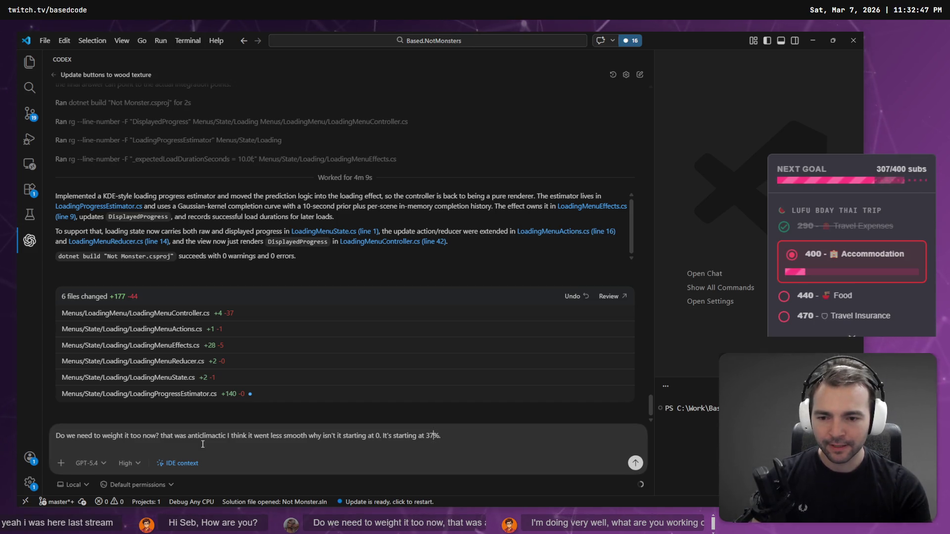
- Punctuate after 'smooth', capitalise 'Why', and delete the 'anticlimactic' and 'less smooth' wording
key("ctrl+Right")
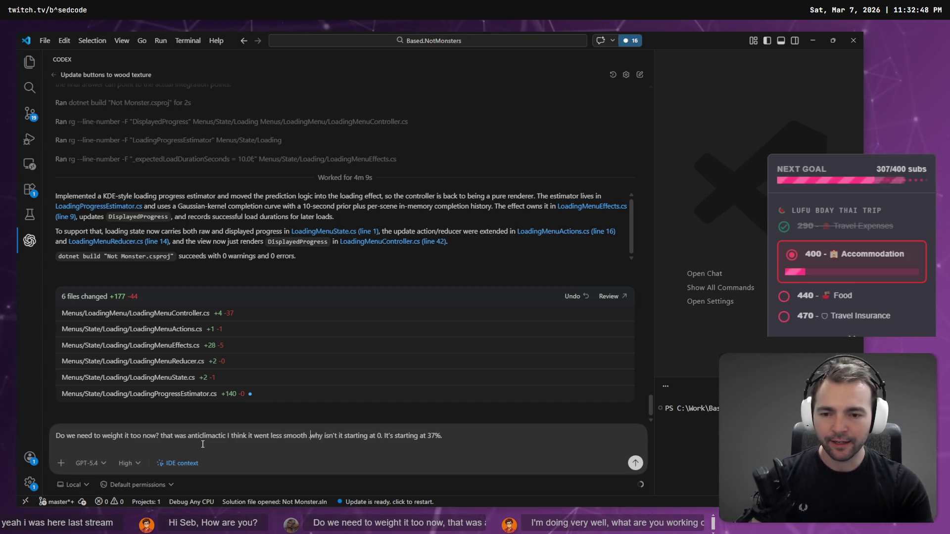
type(".")
key("Right")
key("Right")
key("BackSpace")
type("W")
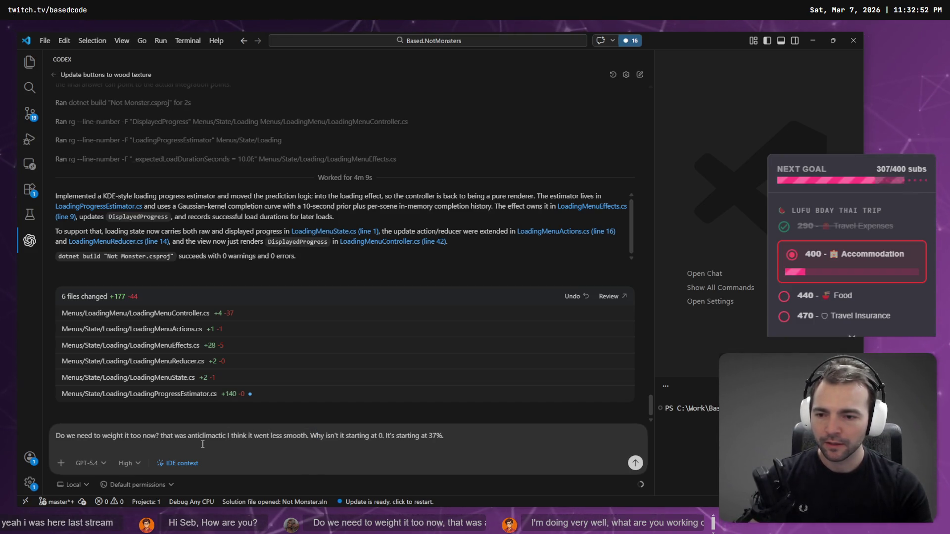
key("ctrl+shift+Right")
key("ctrl+shift+Right")
key("ctrl+shift+Right")
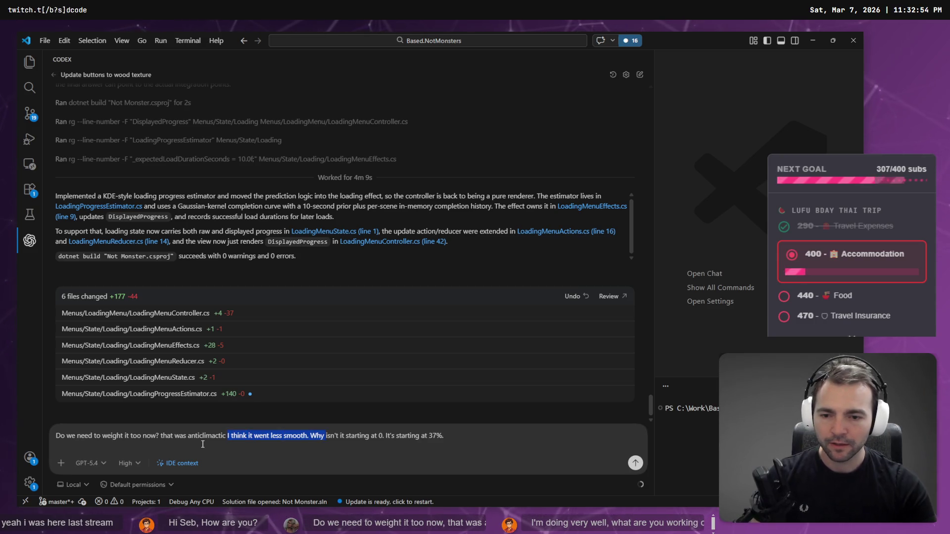
key("Left")
key("ctrl+shift+Left")
key("ctrl+shift+Left")
key("ctrl+shift+Left")
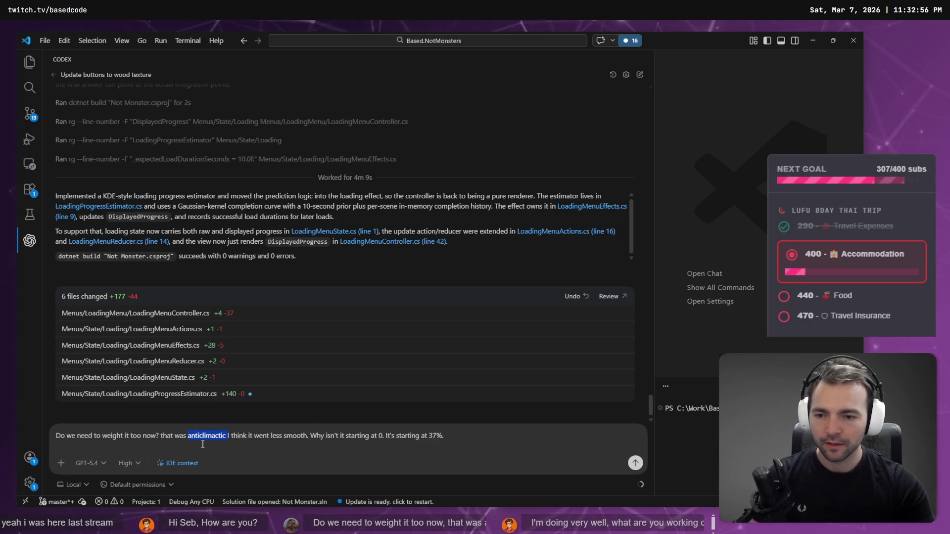
key("BackSpace")
key("ctrl+Right")
key("ctrl+Right")
key("ctrl+Right")
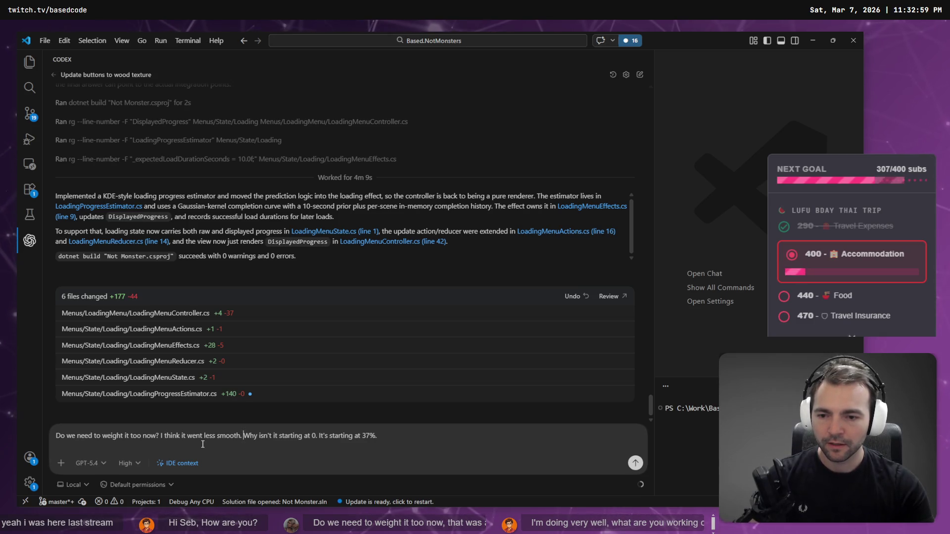
key("ctrl+shift+Left")
key("ctrl+shift+Left")
key("ctrl+shift+Left")
key("ctrl+shift+Left")
key("ctrl+shift+Left")
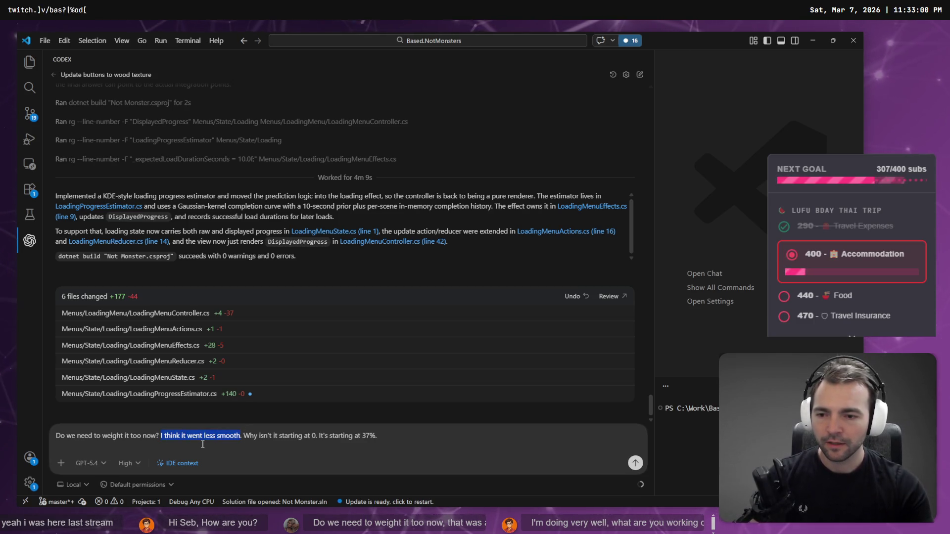
key("BackSpace")
- Dictate a reworded sentence beginning 'We', send the question to Codex, and move to Fork
key("super+h")
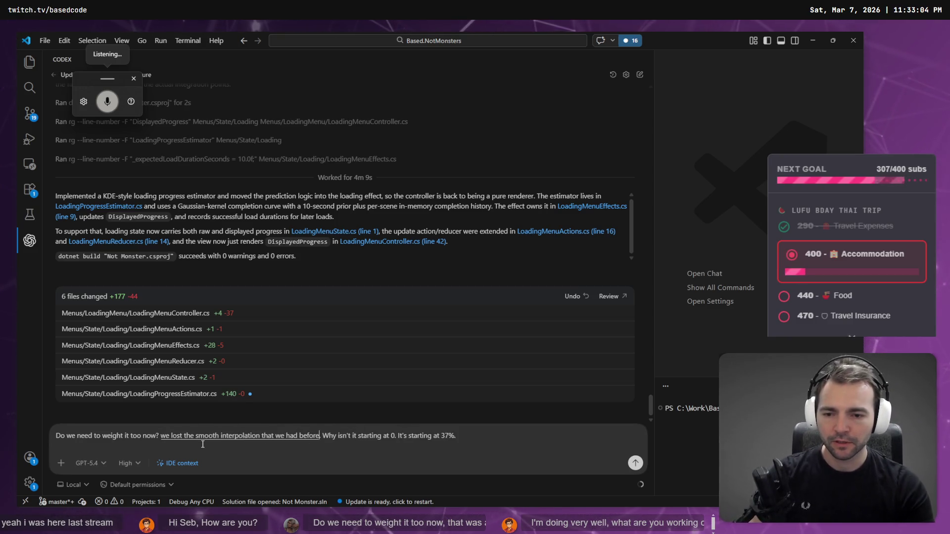
key("ctrl+Left")
key("ctrl+Left")
key("ctrl+Left")
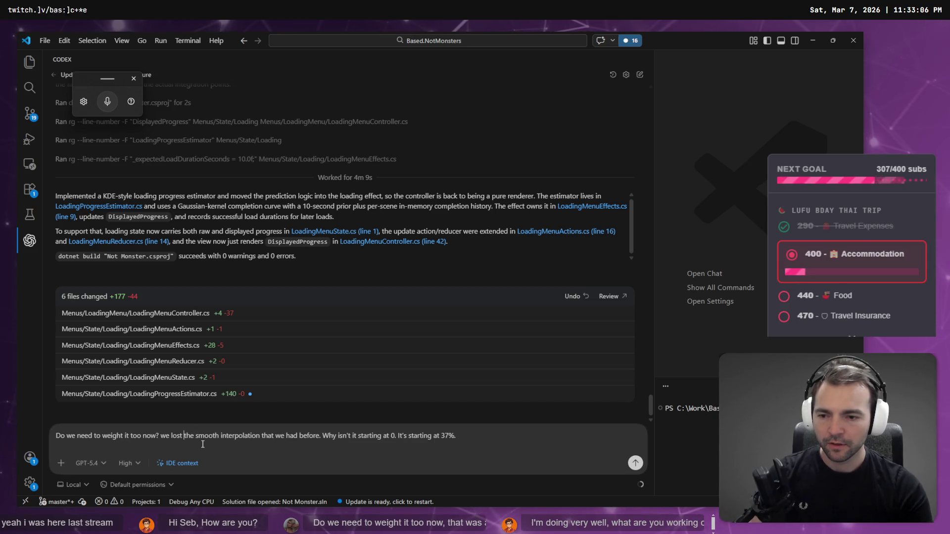
key("BackSpace")
type("W")
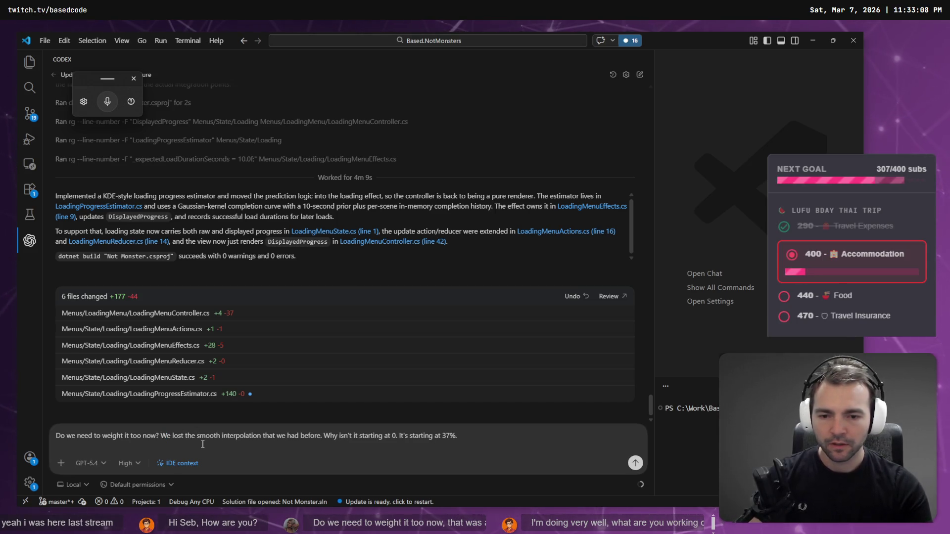
key("Return")
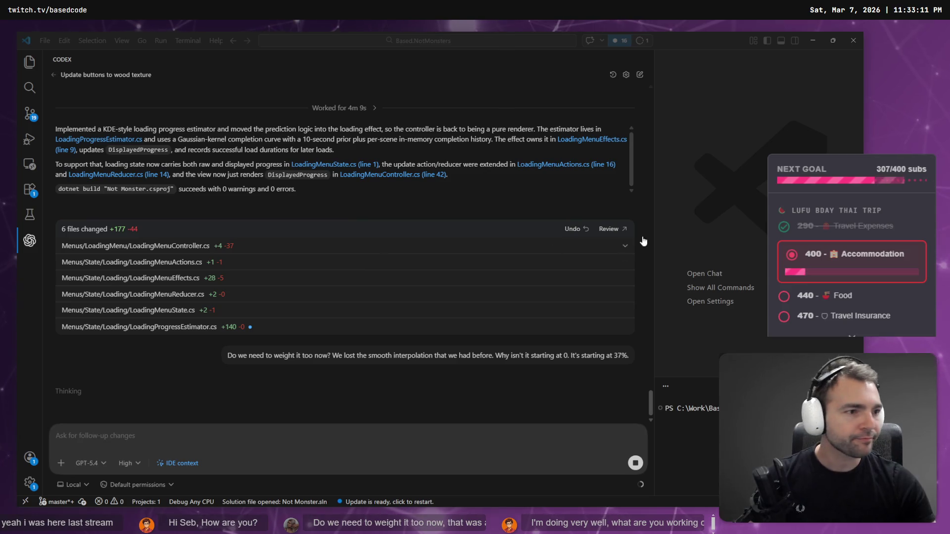
key("alt+Tab")
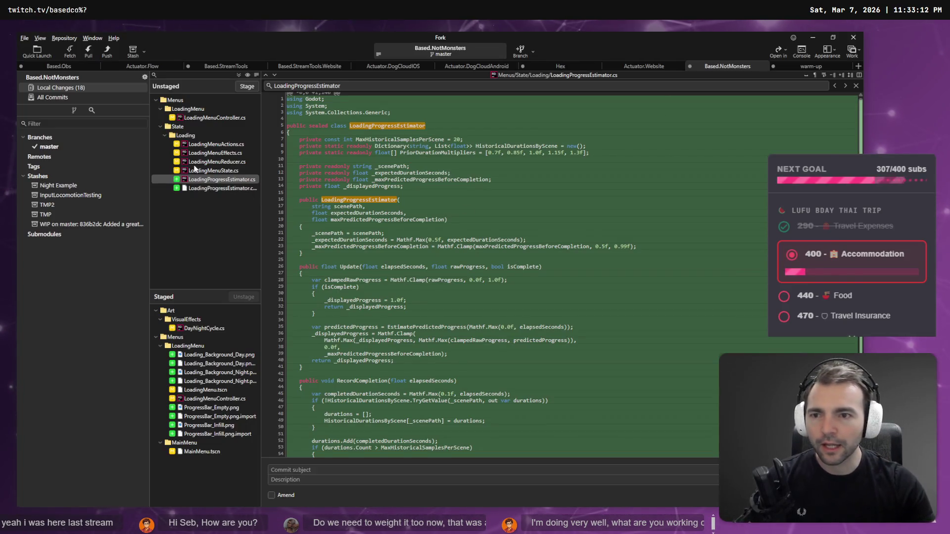
- Open LoadingMenuController.cs from the State folder's unstaged changes and scroll through its diff
left_click(216, 144)
left_click(216, 123)
left_click(216, 120)
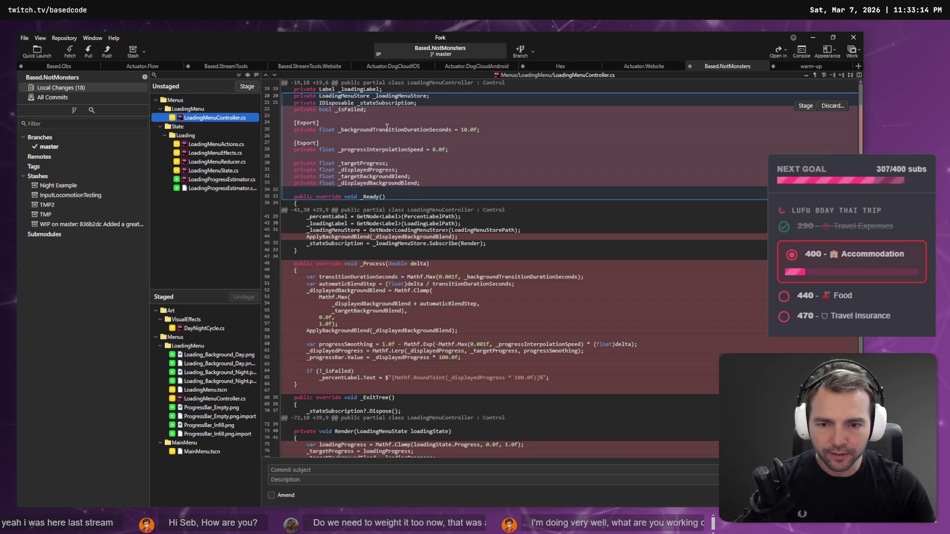
scroll(366, 248, "down", 2)
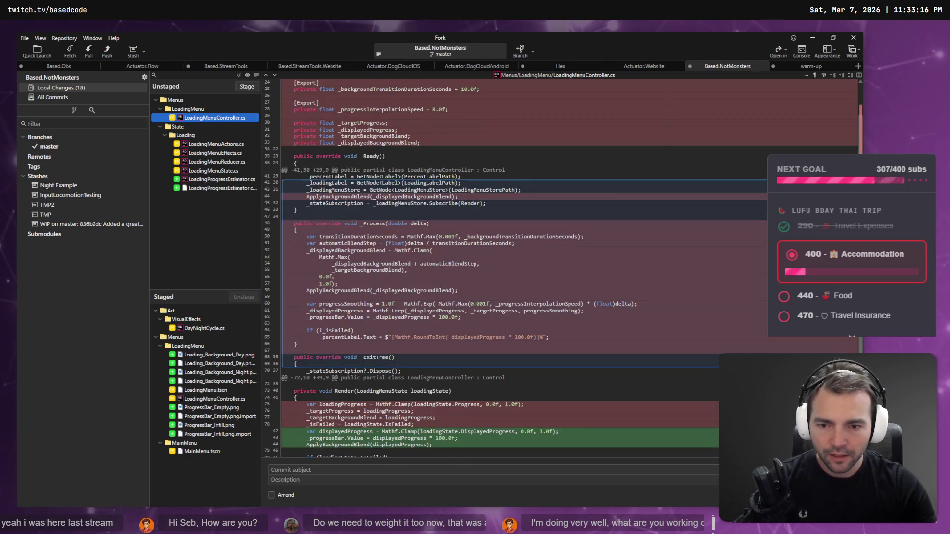
scroll(381, 297, "down", 4)
scroll(389, 330, "up", 4)
scroll(389, 330, "down", 3)
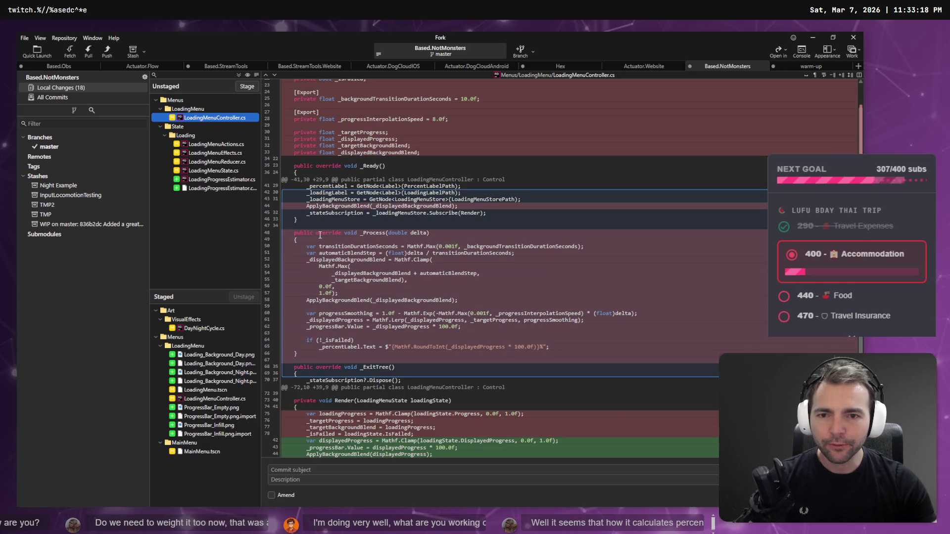
scroll(356, 266, "up", 5)
scroll(356, 266, "down", 3)
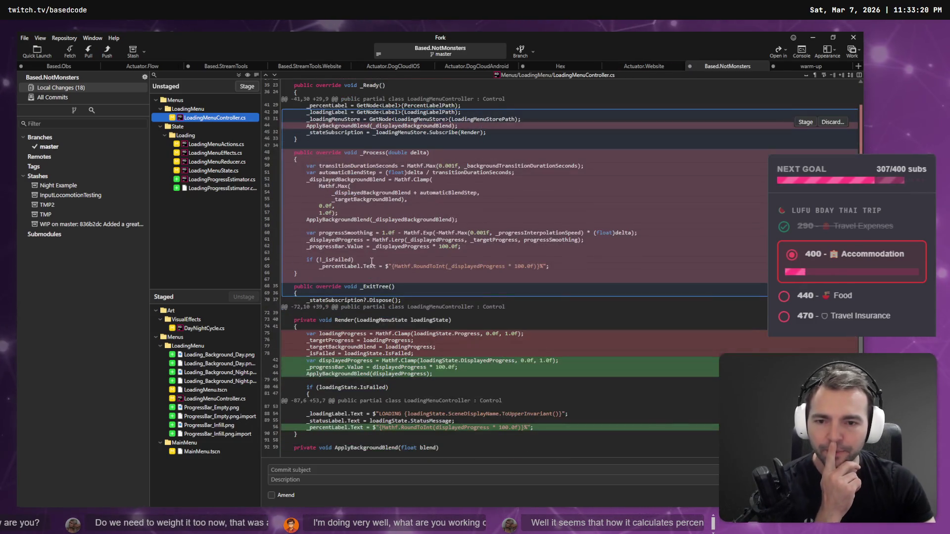